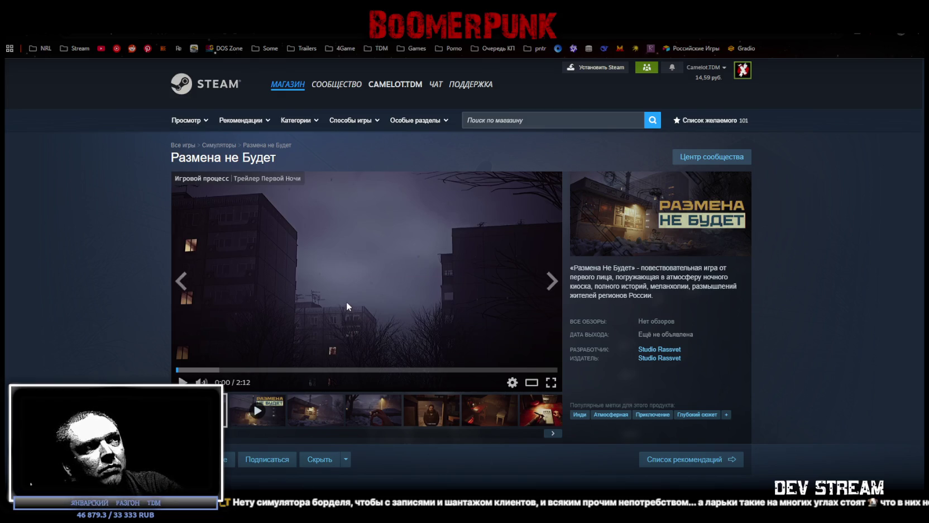
Browse the Размена не Будет gallery, then play the trailer fullscreen from the kebab scene near 0:20.
click(422, 416)
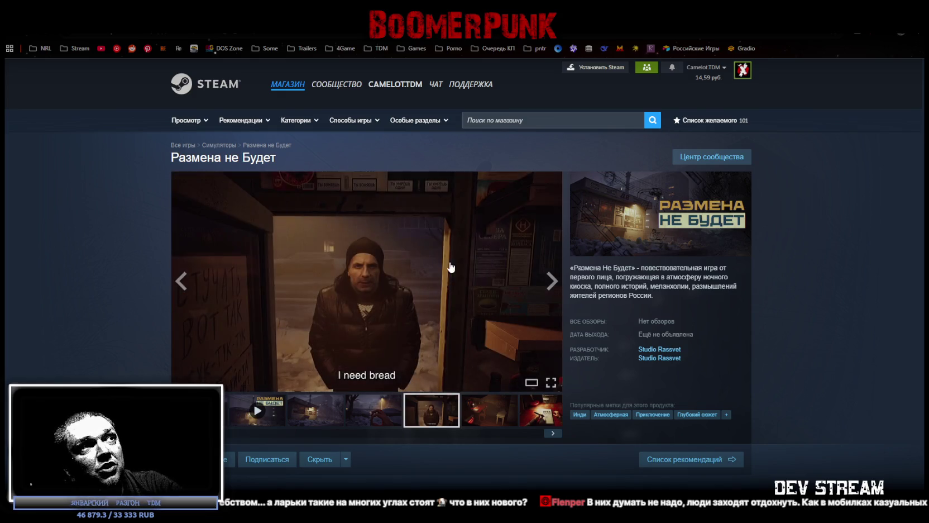
click(224, 413)
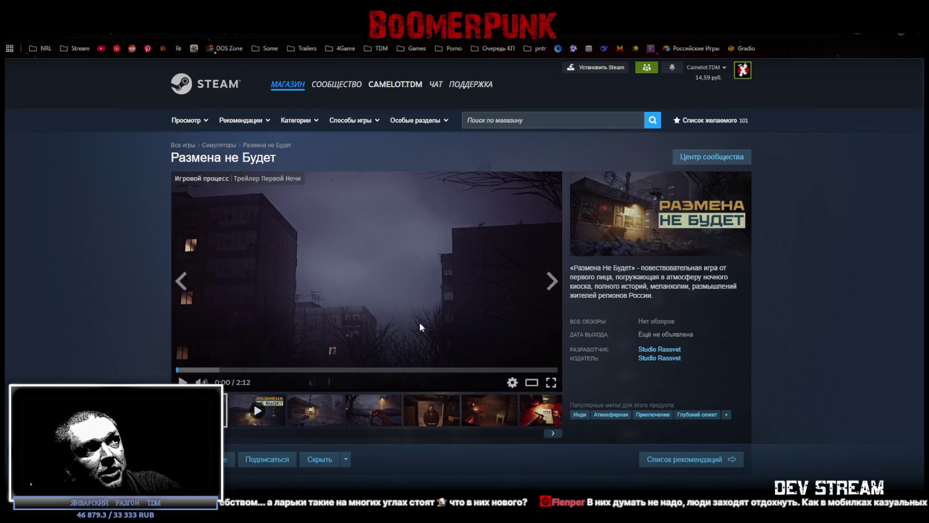
click(208, 370)
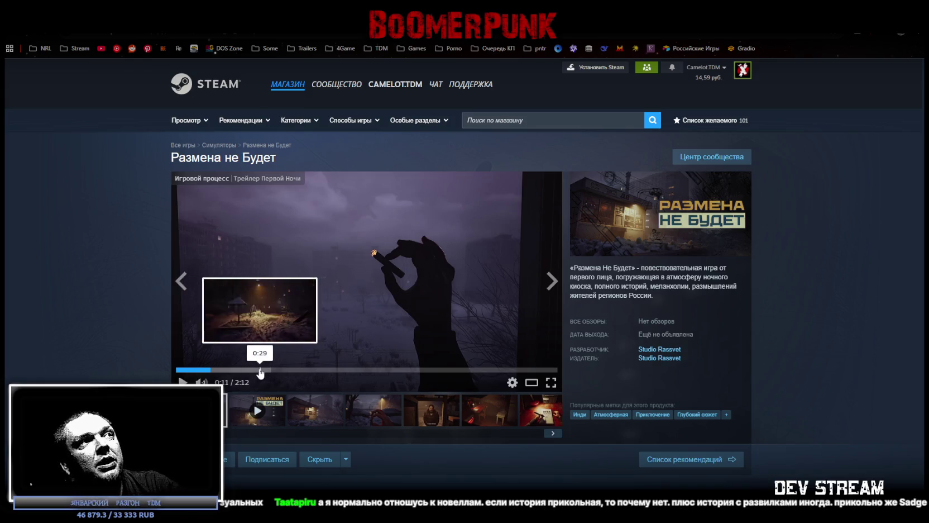
click(234, 371)
click(551, 382)
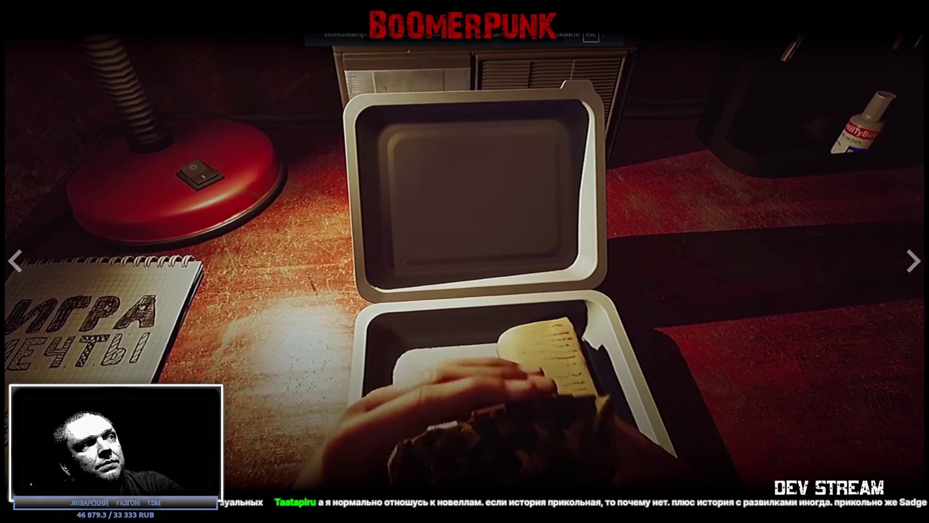
Skip the fullscreen trailer ahead to the snowy playground, watch to about 1:14, then exit fullscreen.
click(271, 494)
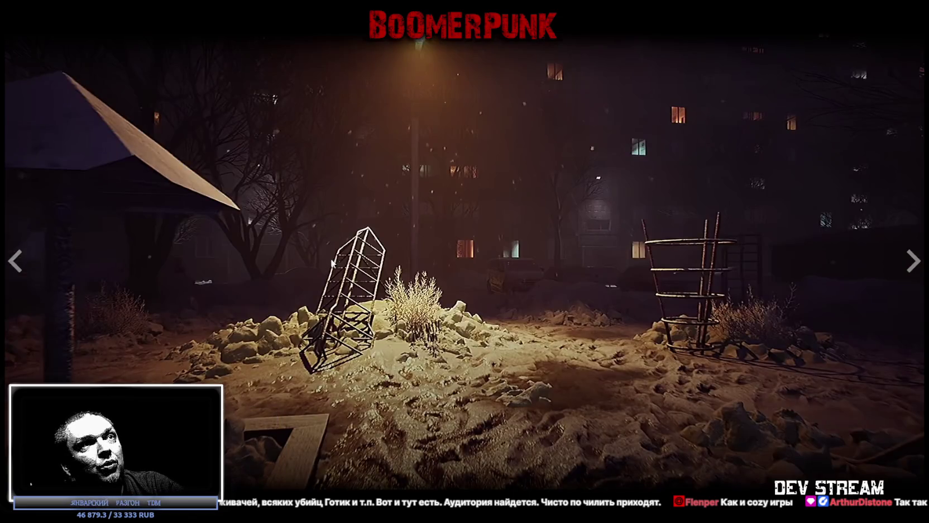
click(333, 263)
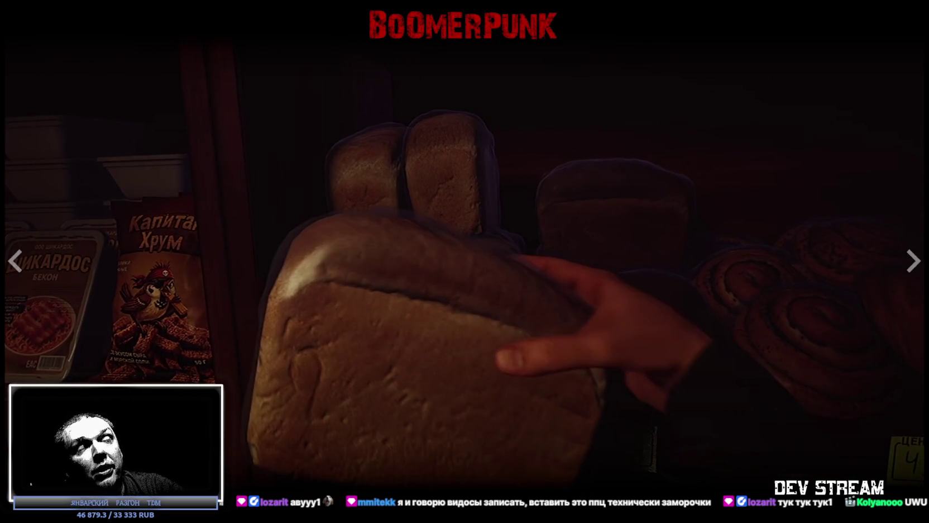
key(Escape)
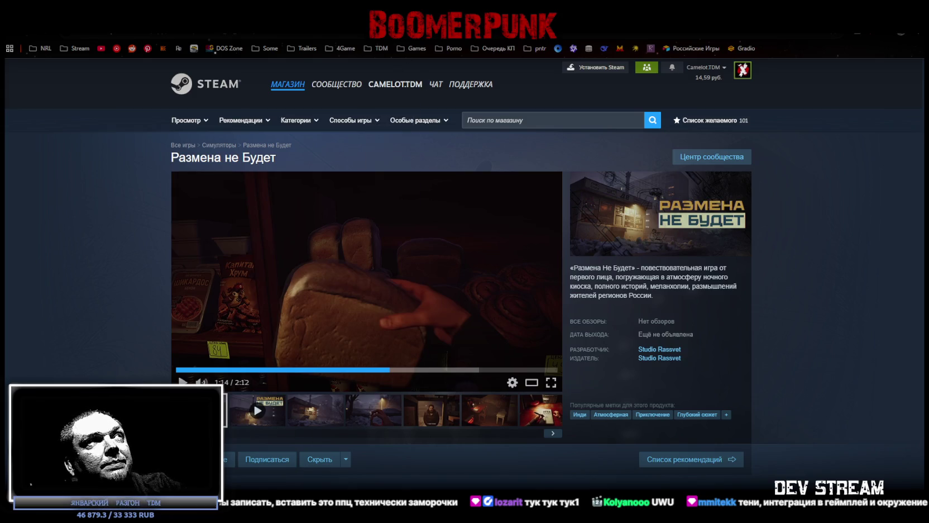
Scroll the store page and open the developer's Новинки list with Engine Roar Demo and Чики Поки.
scroll(688, 289, down, 4)
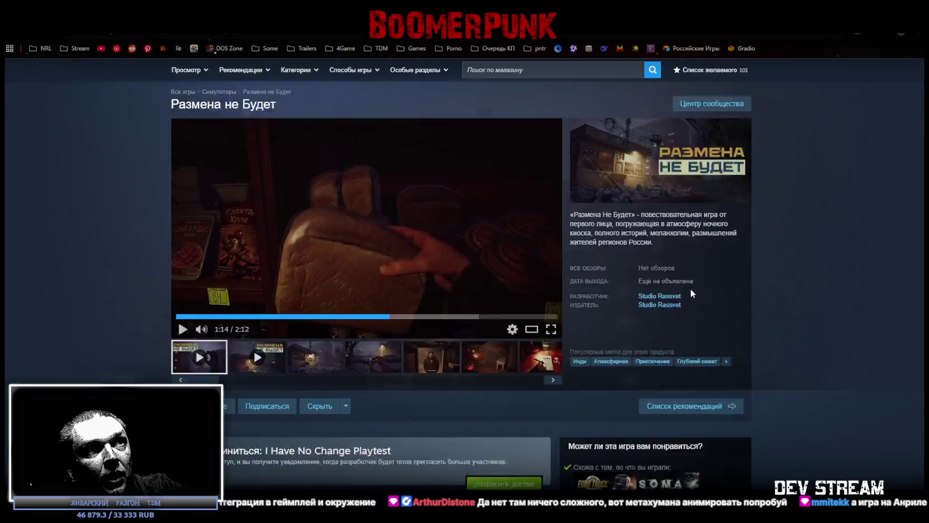
scroll(715, 291, down, 3)
scroll(729, 300, up, 4)
scroll(727, 300, up, 4)
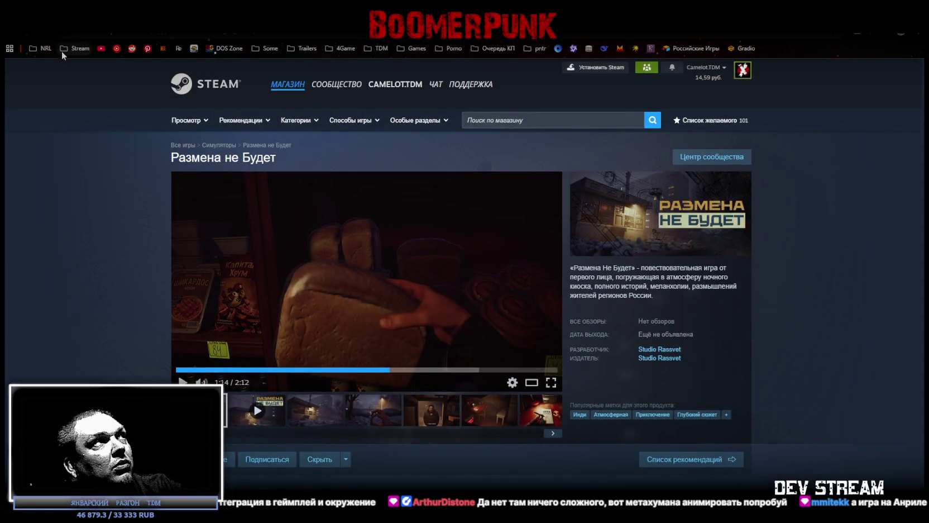
key(alt+Tab)
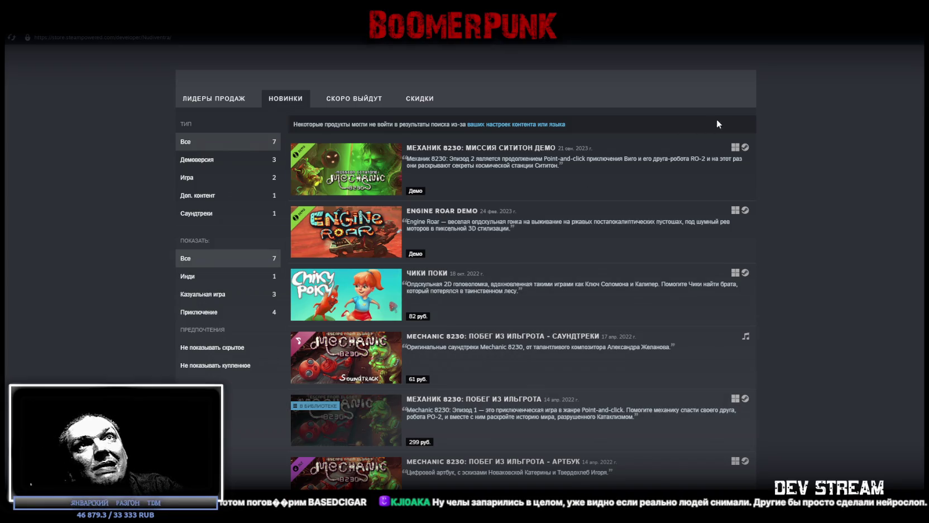
Back in Unity, fly the scene camera down the MilitiaBase third-floor corridor in TestScene4.
key(alt+Tab)
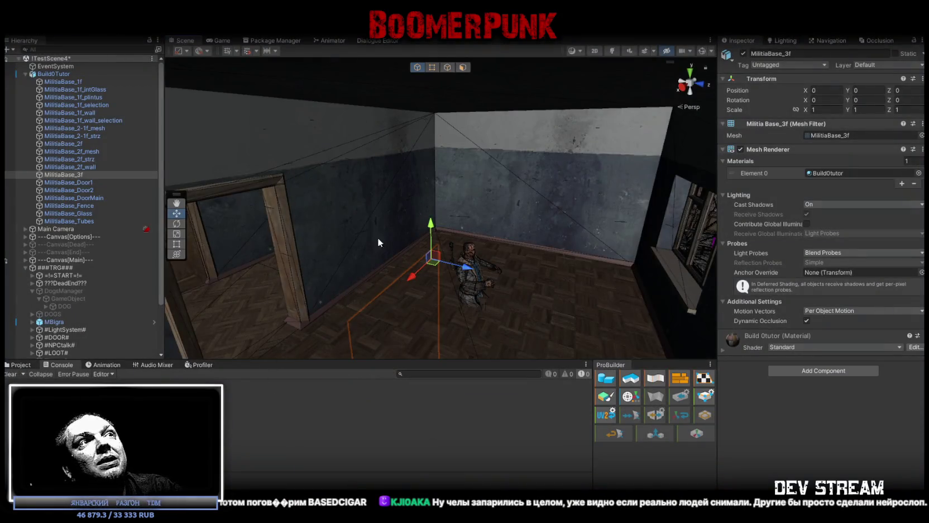
right_drag(358, 268, 478, 202)
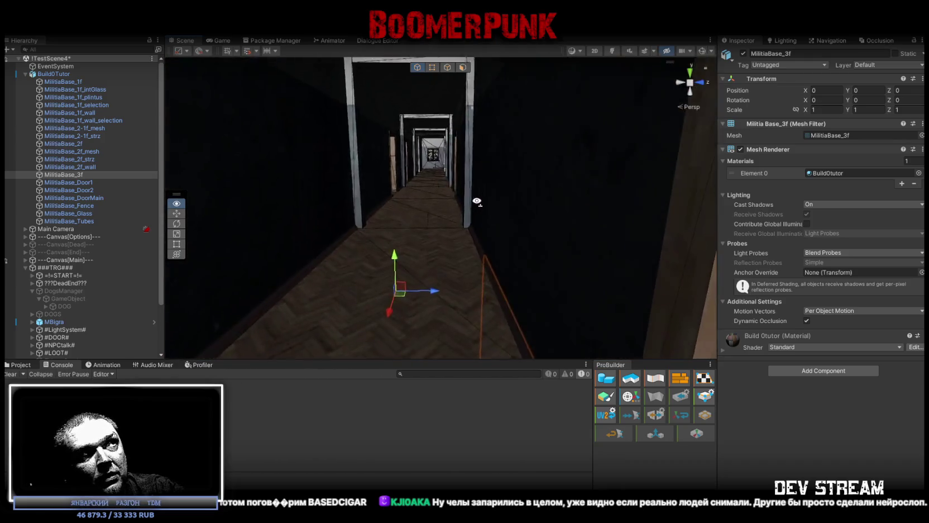
right_drag(477, 202, 462, 200)
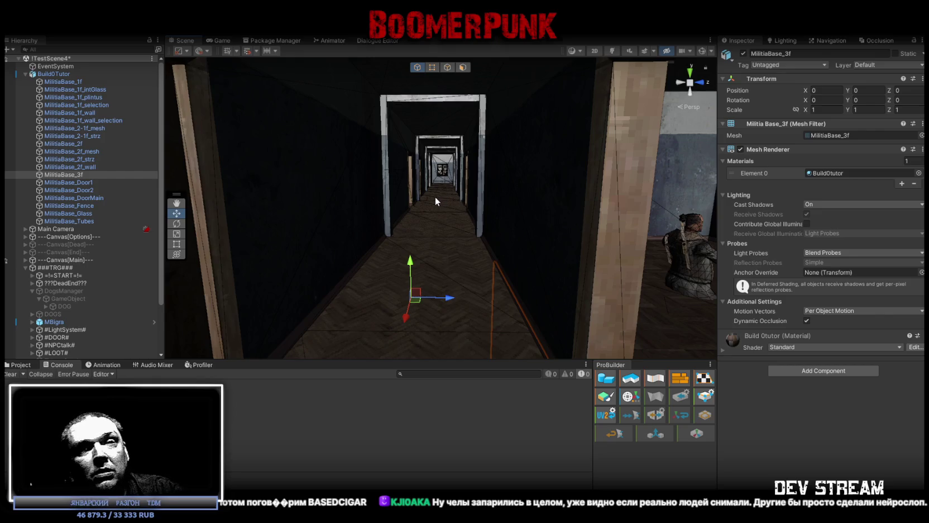
right_drag(432, 214, 427, 193)
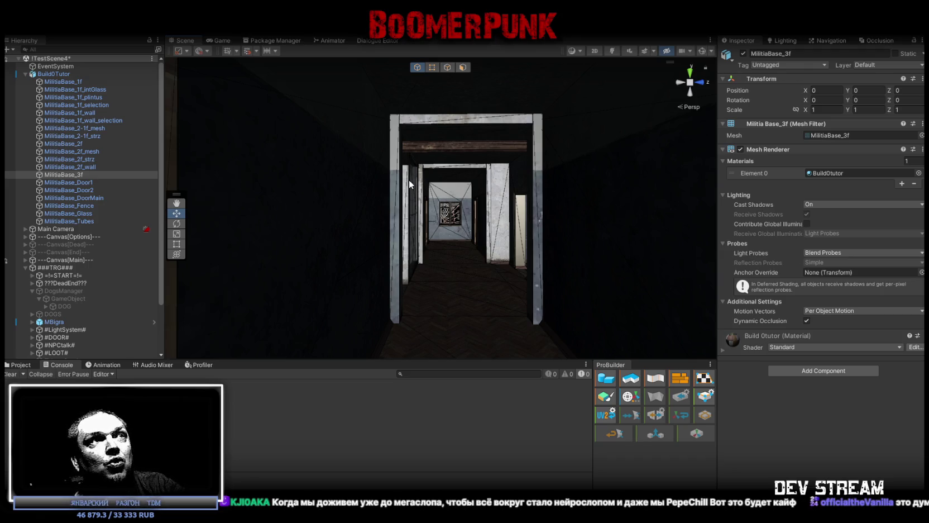
Select the BuildOTutor building in the Hierarchy and deactivate it to hide it.
mouse_move(533, 199)
right_down()
mouse_move(533, 261)
mouse_move(522, 166)
right_up()
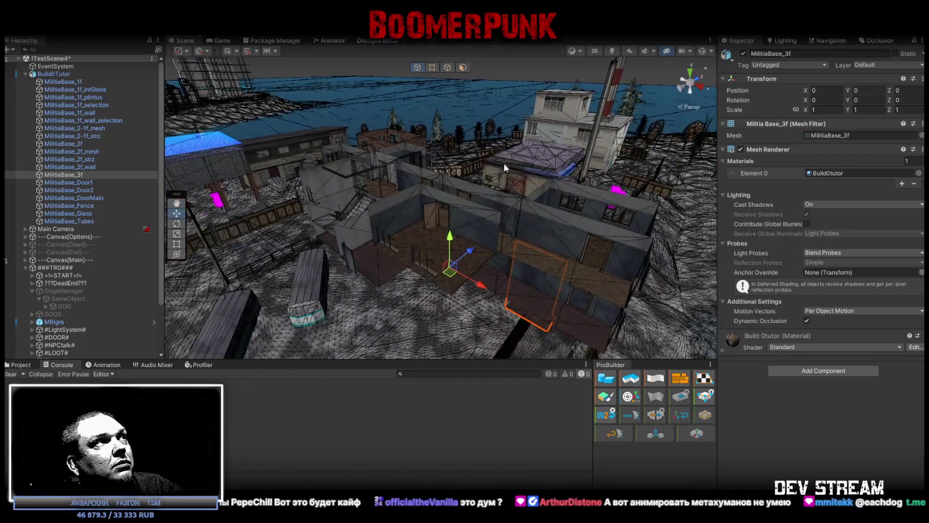
click(55, 74)
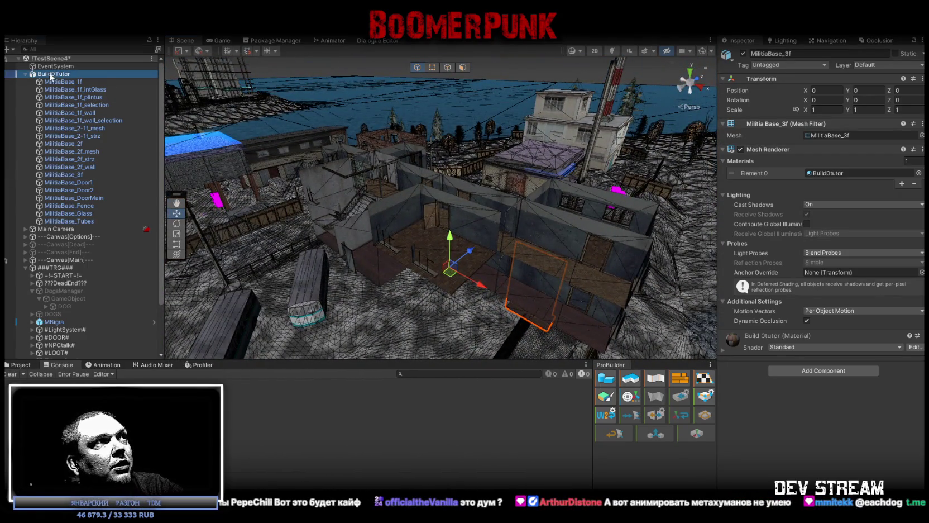
click(744, 54)
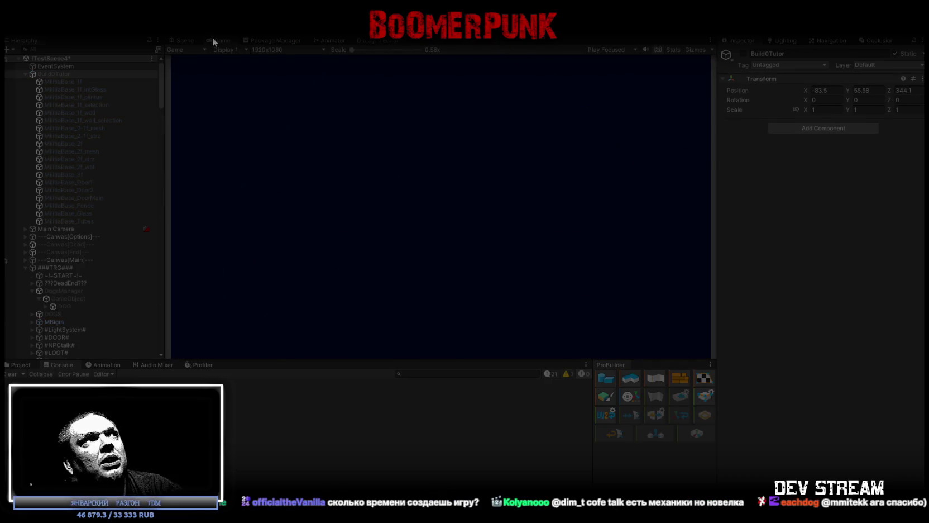
Maximize the Game view, then equip the helmet, ushanka, card and rifle from the BAG inventory.
double_click(217, 41)
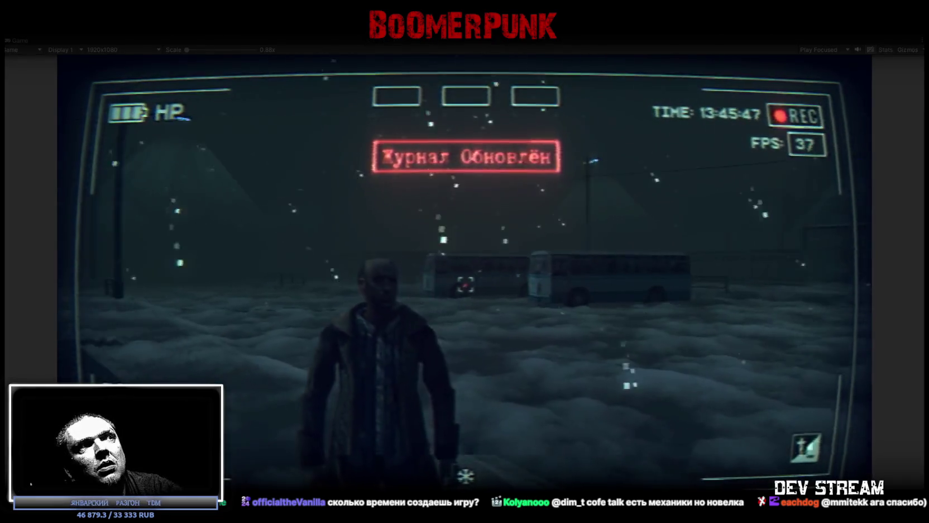
key(j)
click(528, 173)
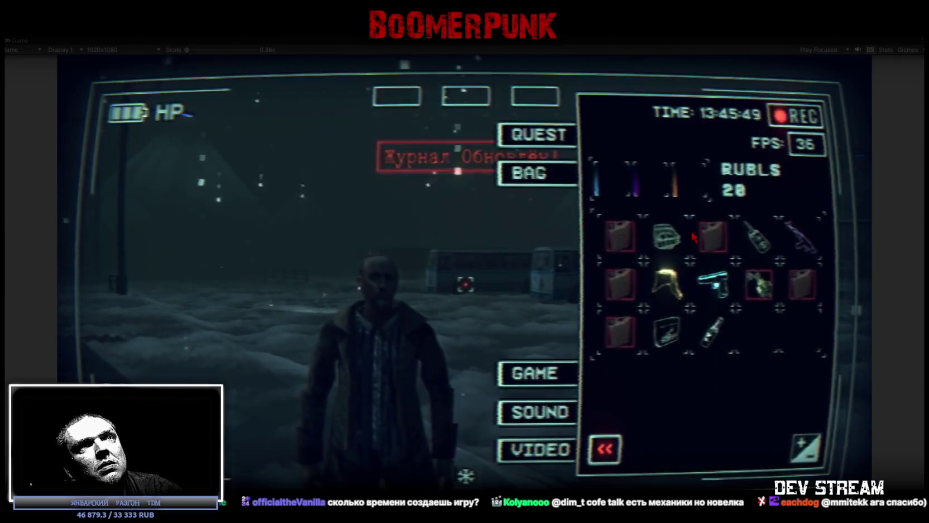
click(667, 234)
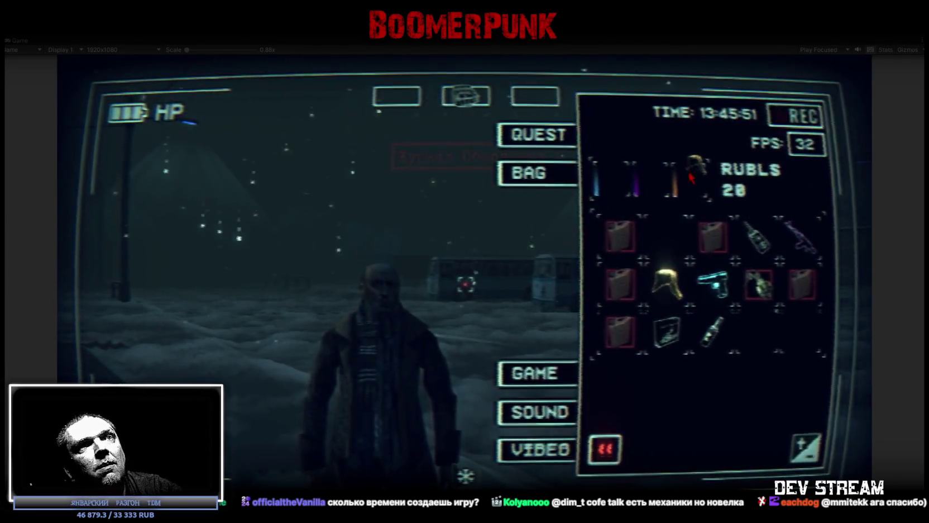
click(667, 283)
click(667, 330)
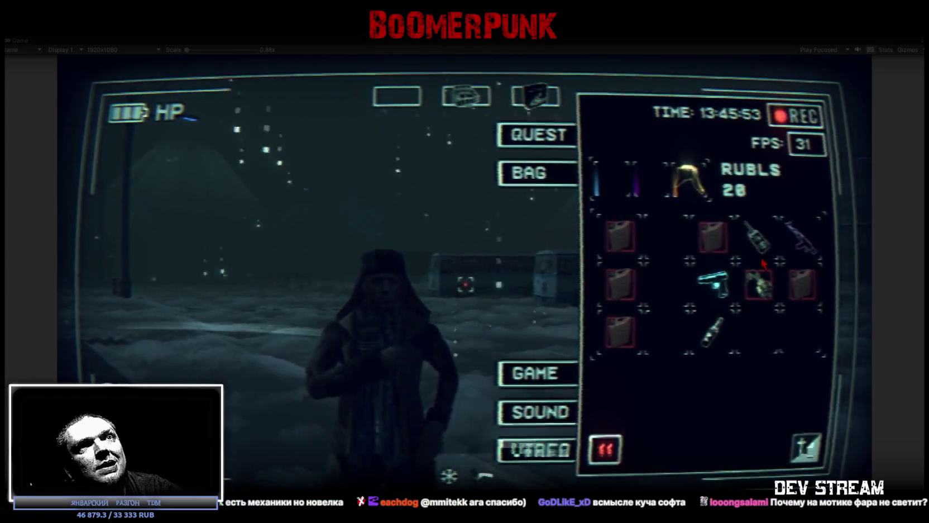
click(801, 237)
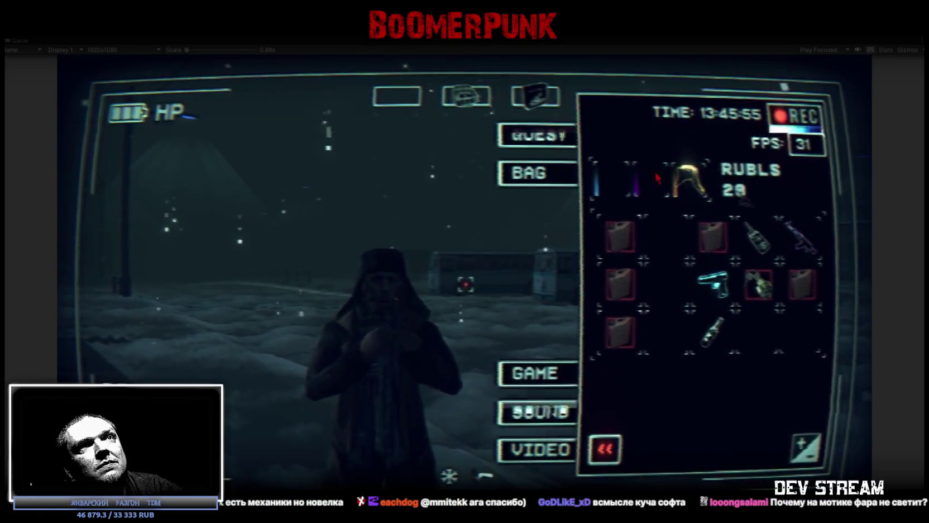
key(Tab)
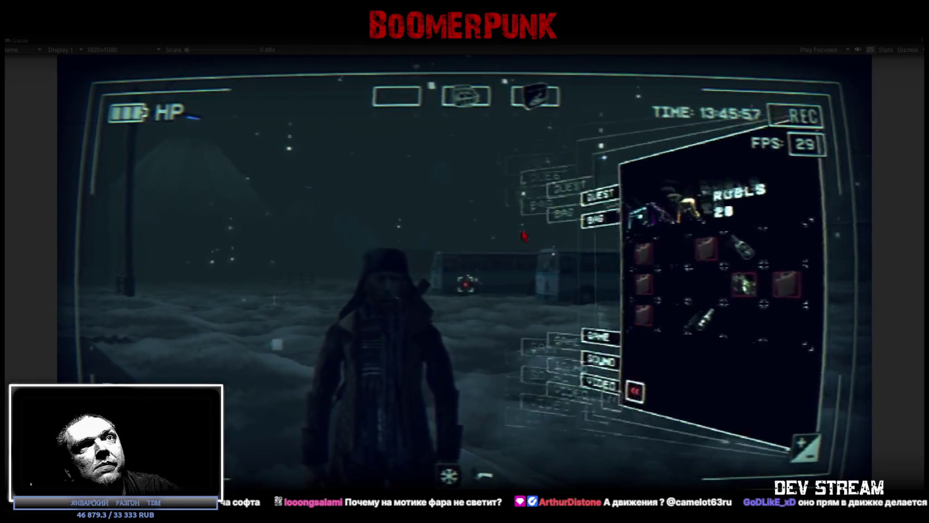
Walk the character from the bus stop through the fog and along the fence.
key(w)
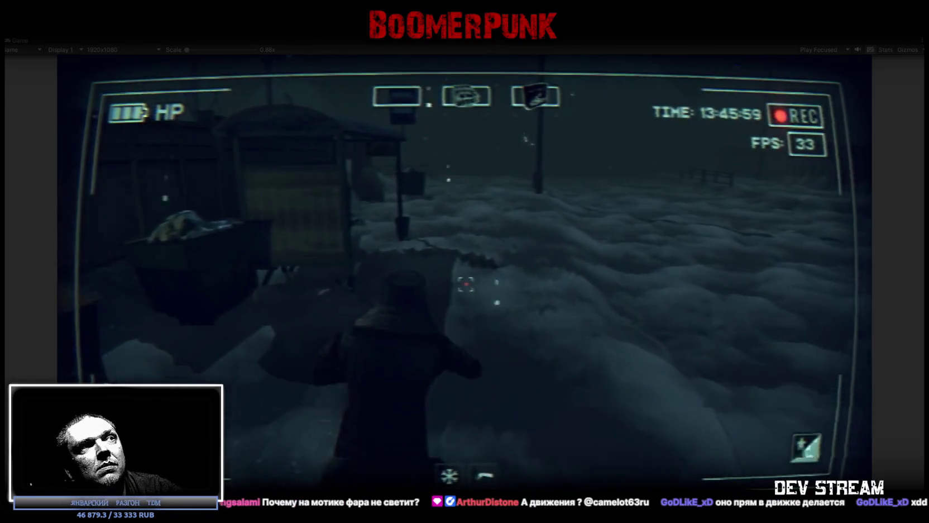
key(w)
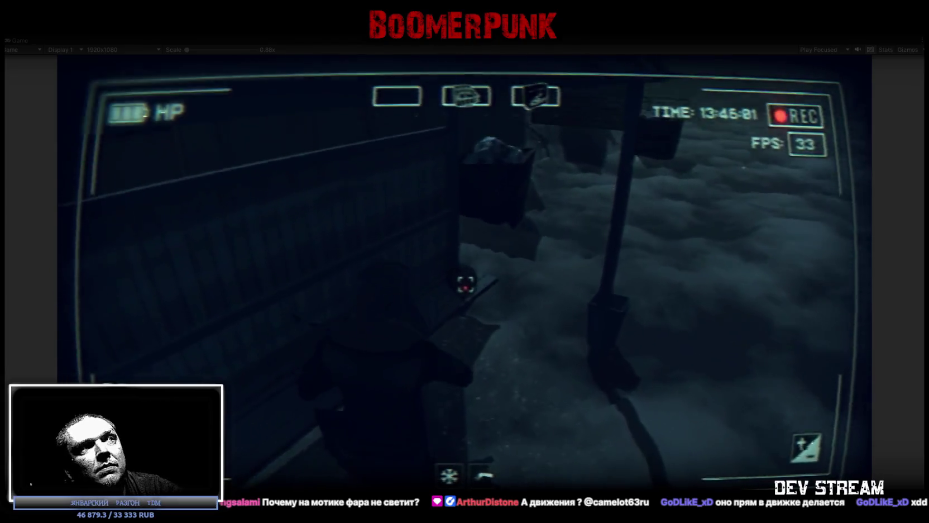
key(w)
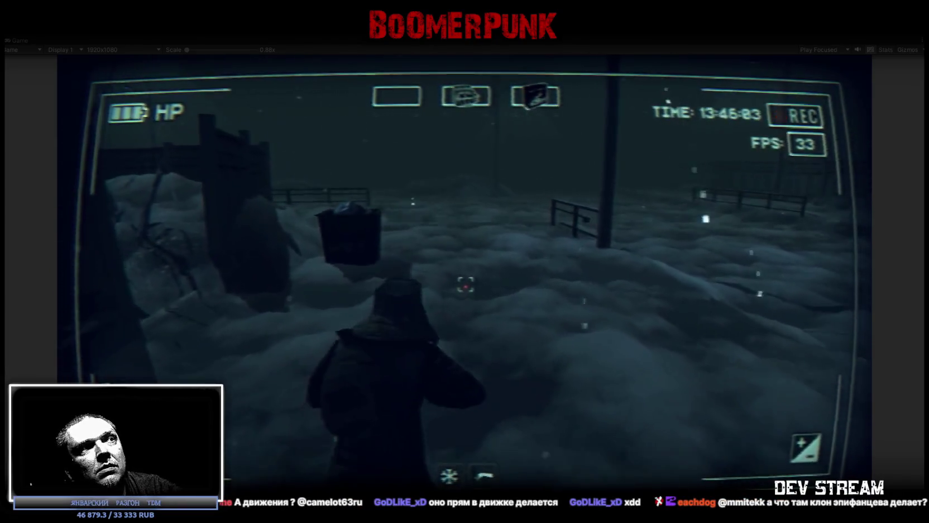
key(w)
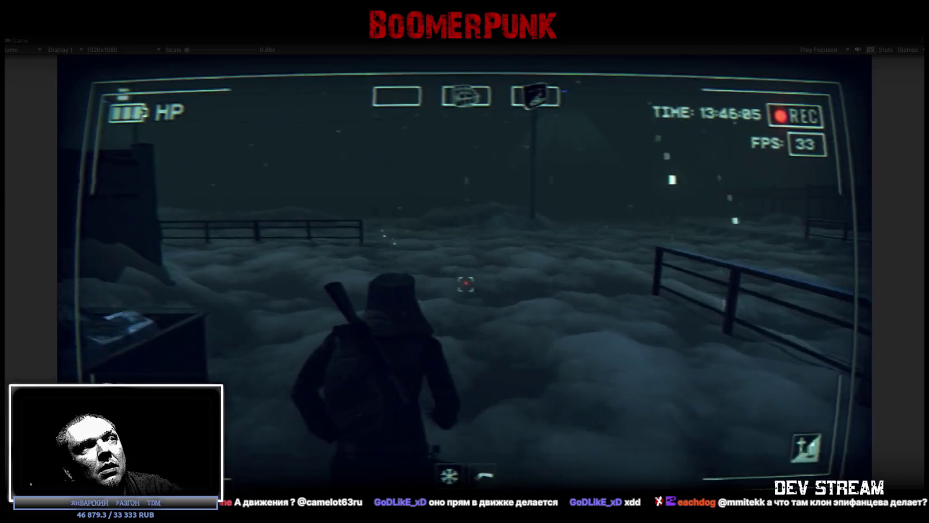
key(w)
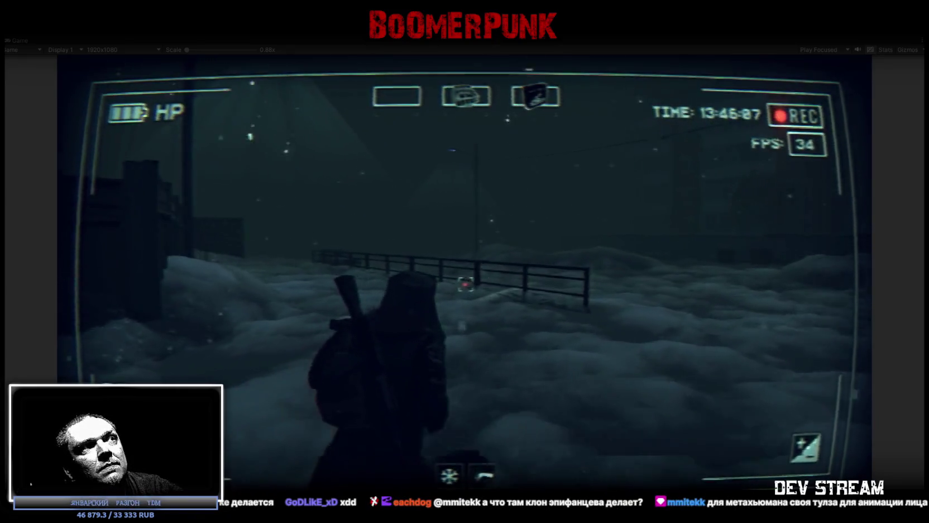
key(w)
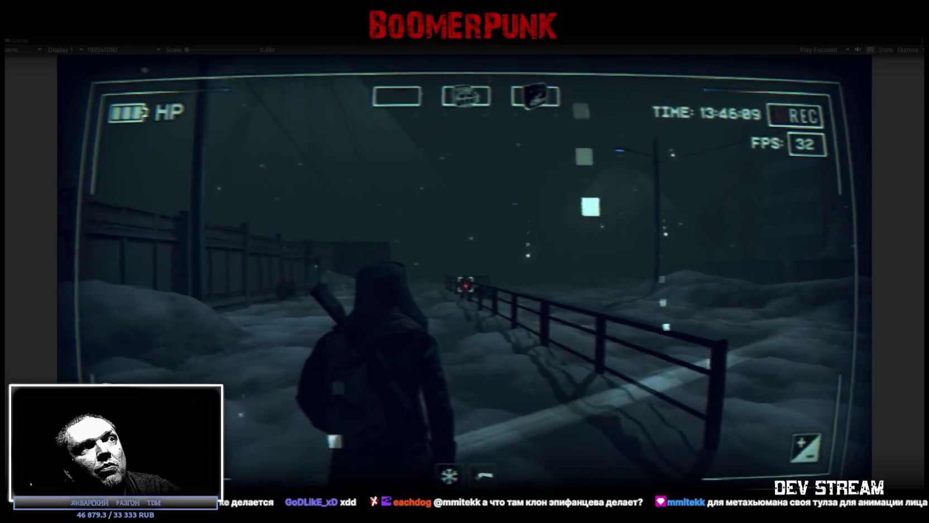
key(w)
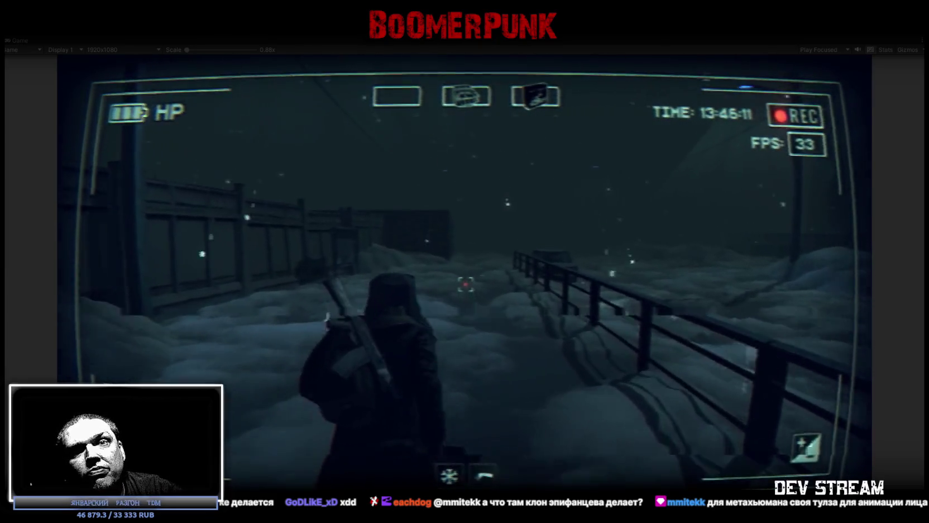
key(w)
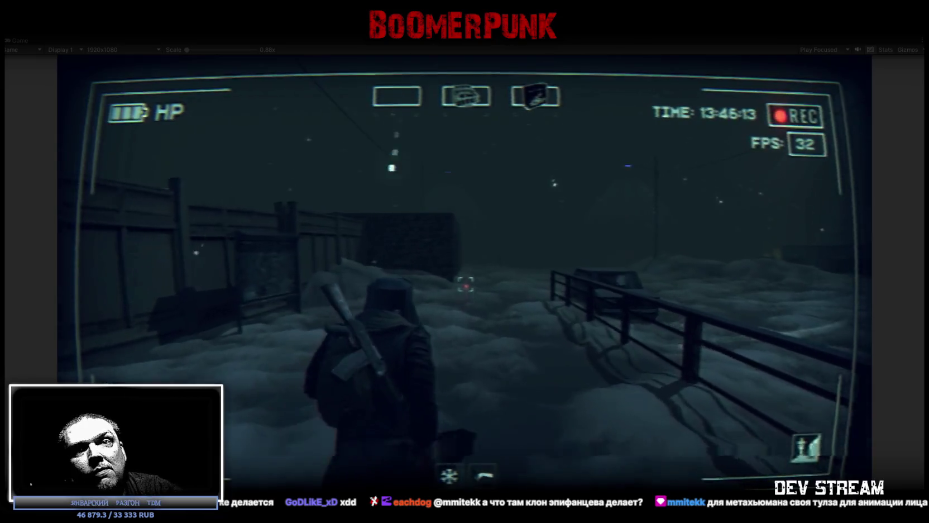
Walk past the brick building and through the snow past the street lamp.
key(w)
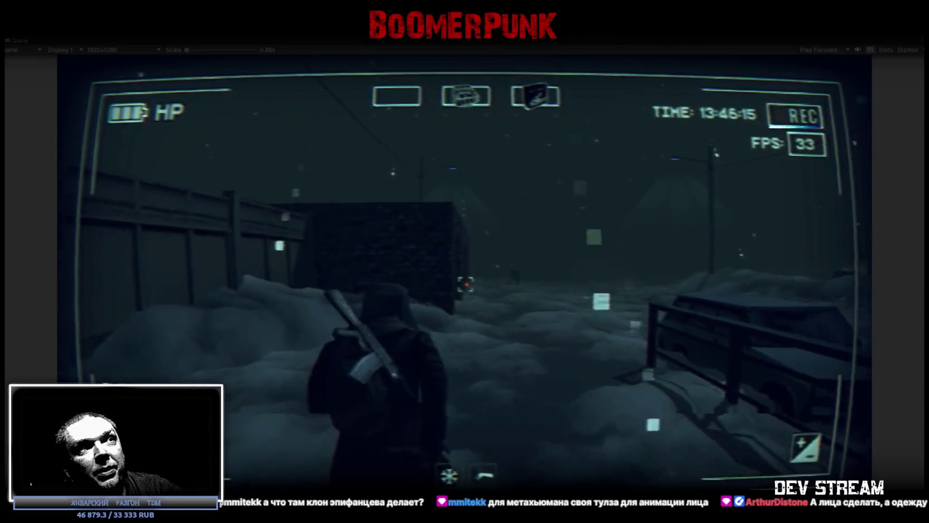
key(w)
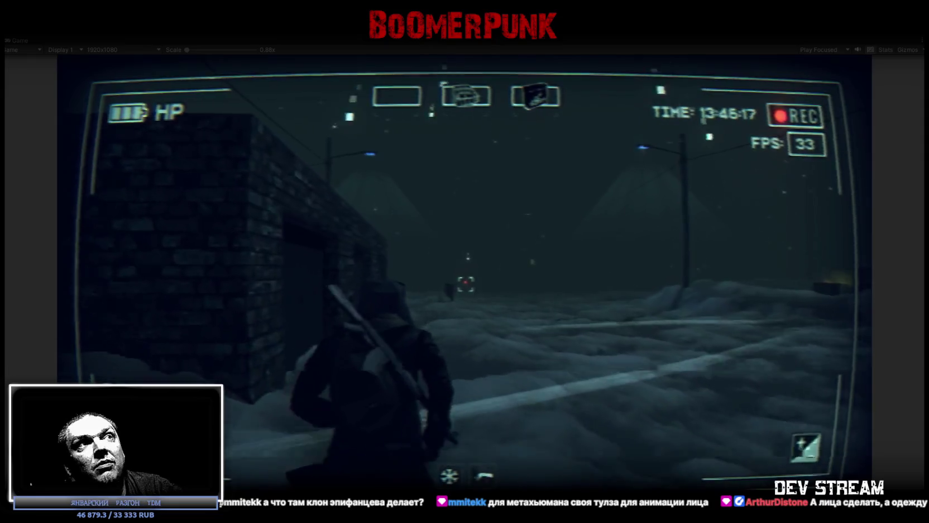
key(w)
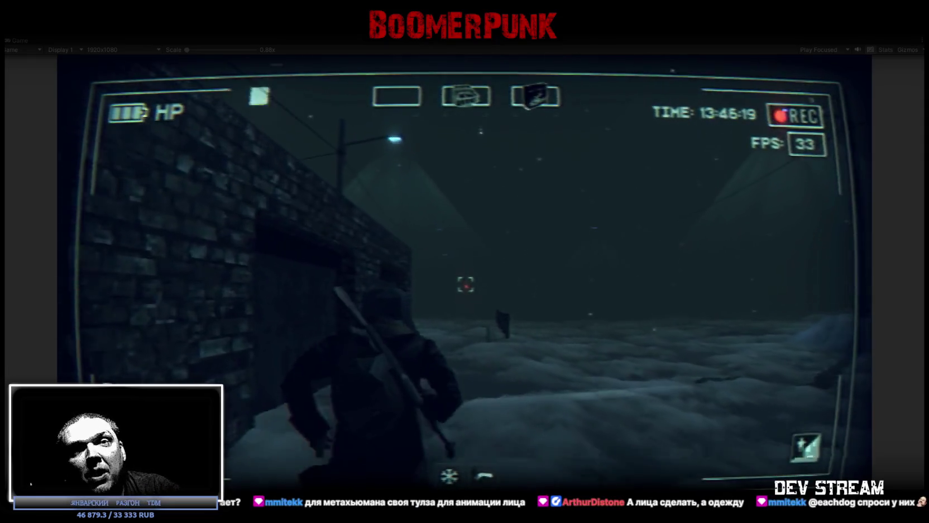
key(w)
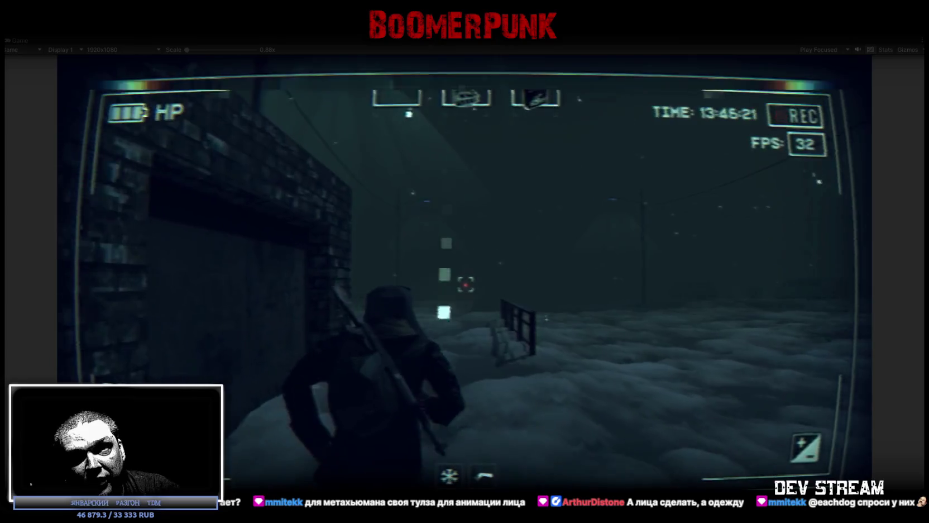
key(w)
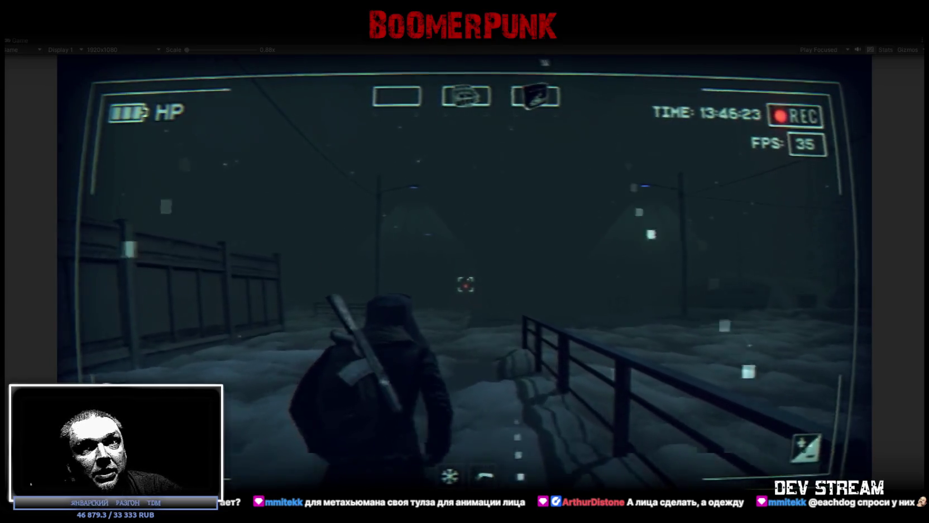
key(w)
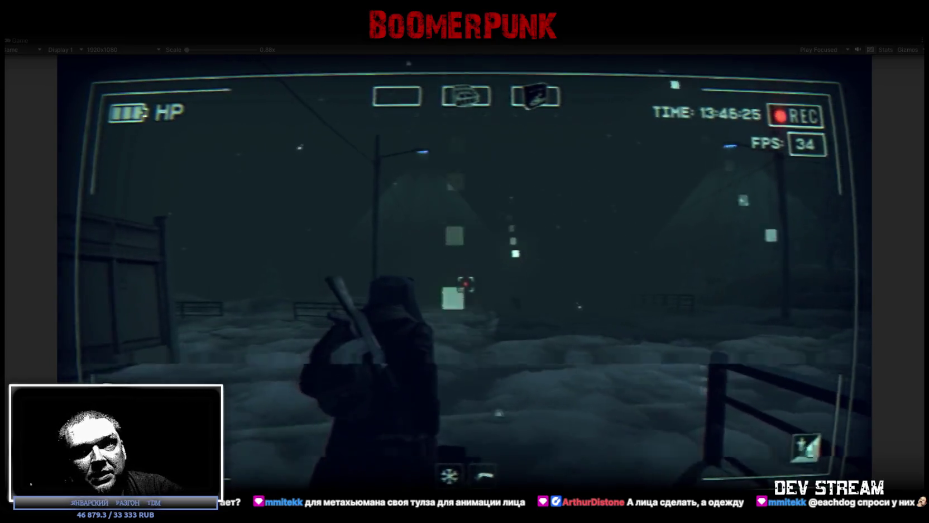
key(w)
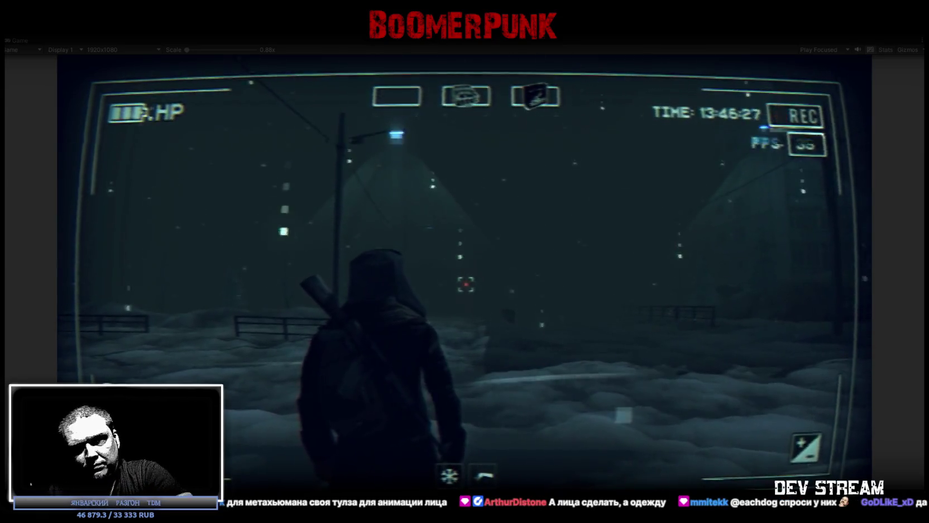
key(w)
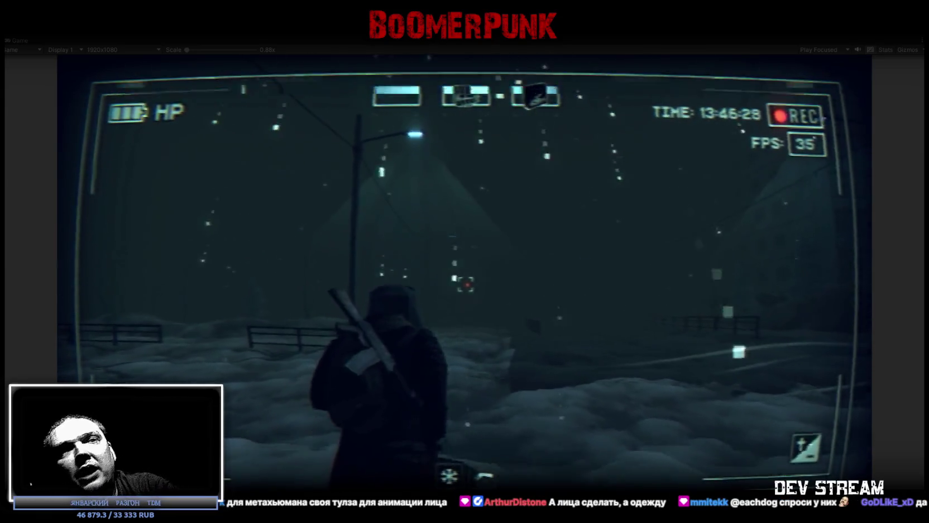
key(w)
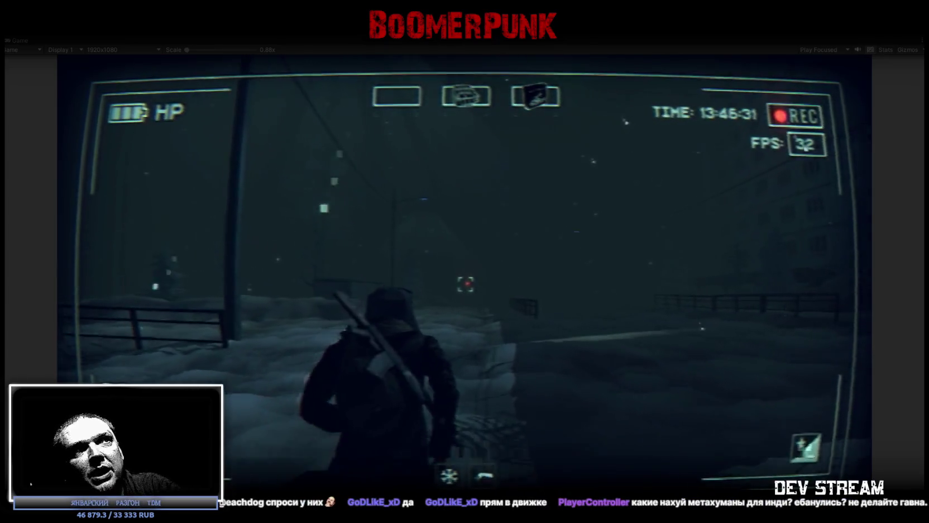
key(w)
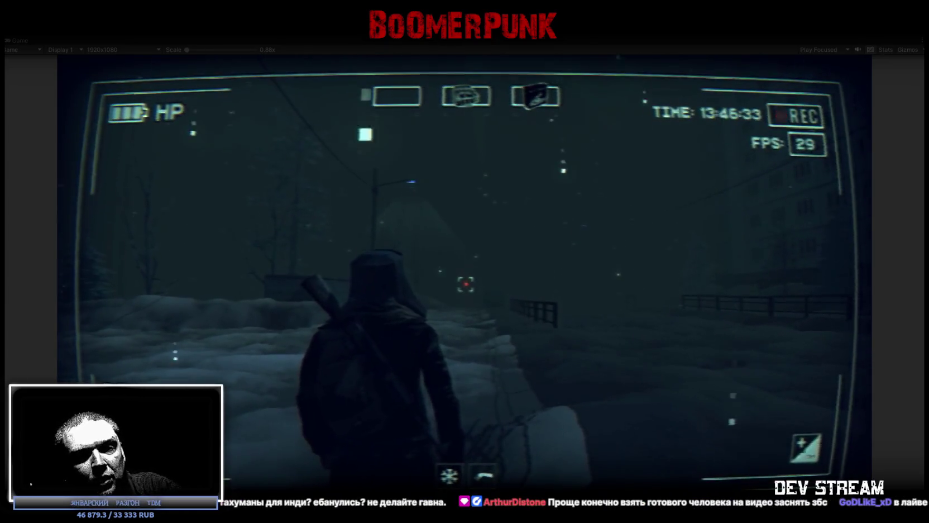
key(alt+Tab)
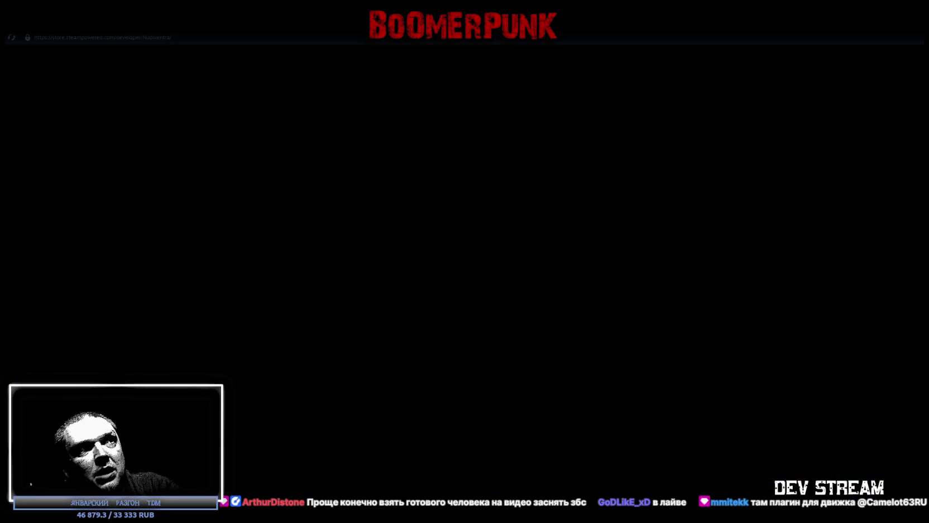
Filter the Steam library for 'fu', select Fuse and open its store page.
click(56, 26)
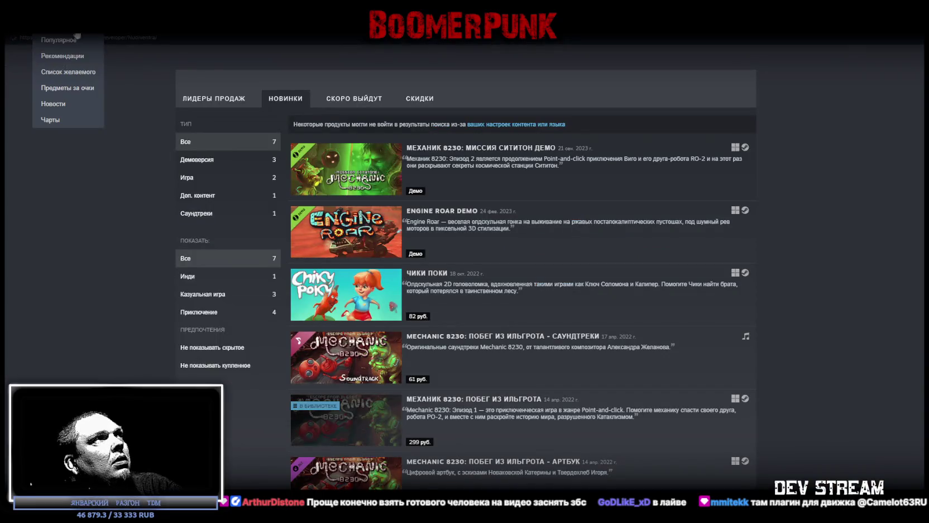
click(112, 25)
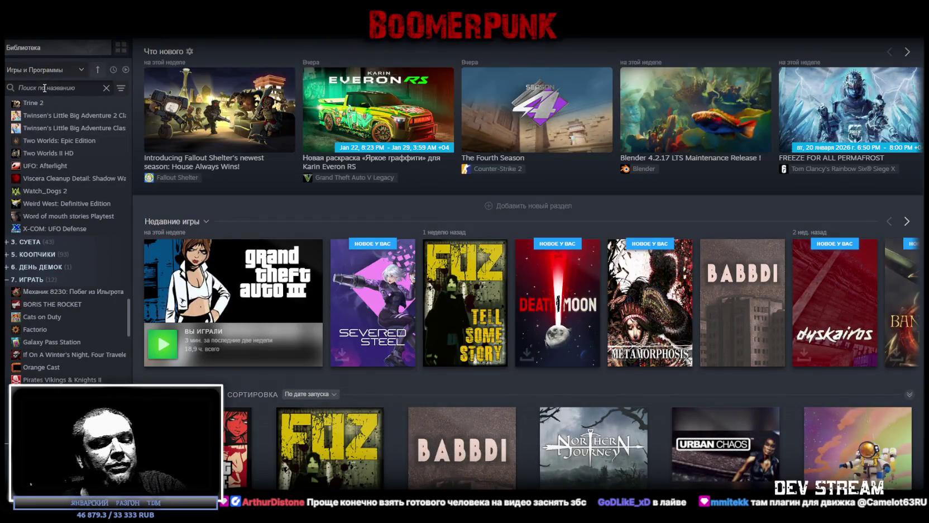
click(44, 87)
text(fu)
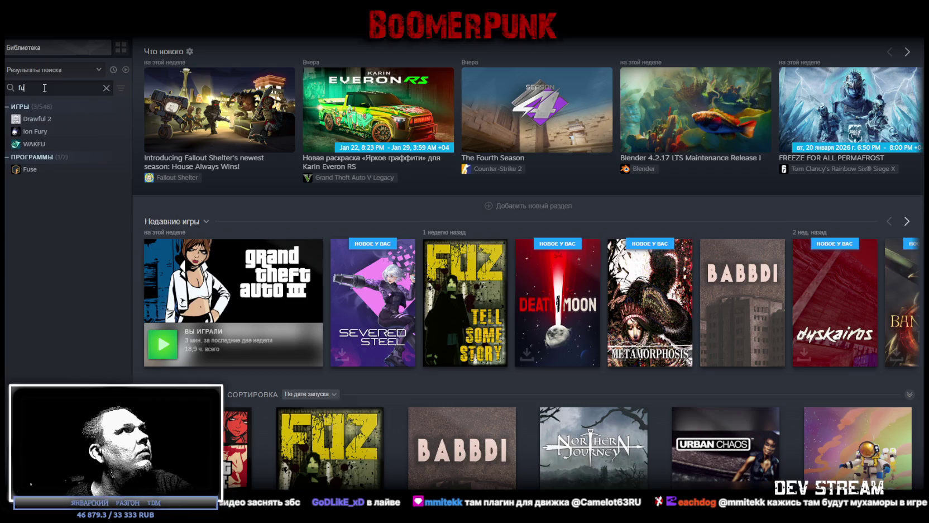
click(23, 169)
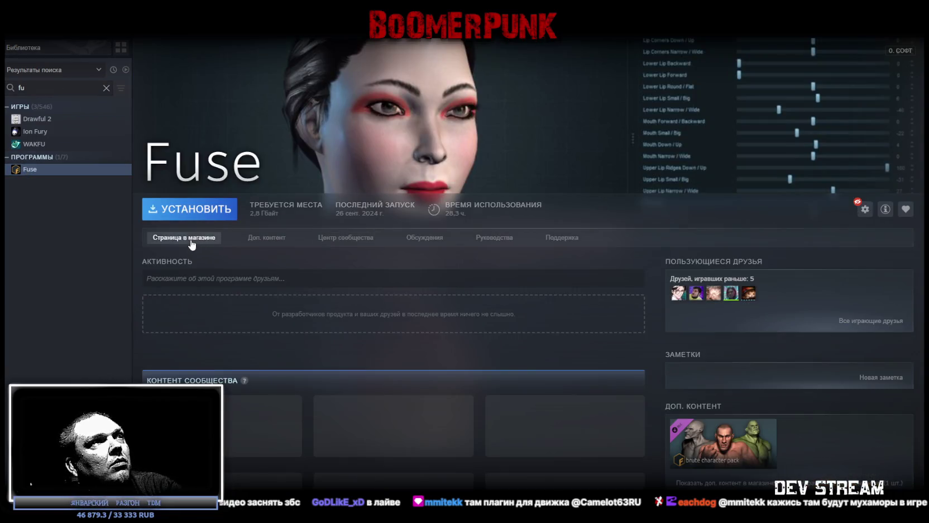
click(190, 240)
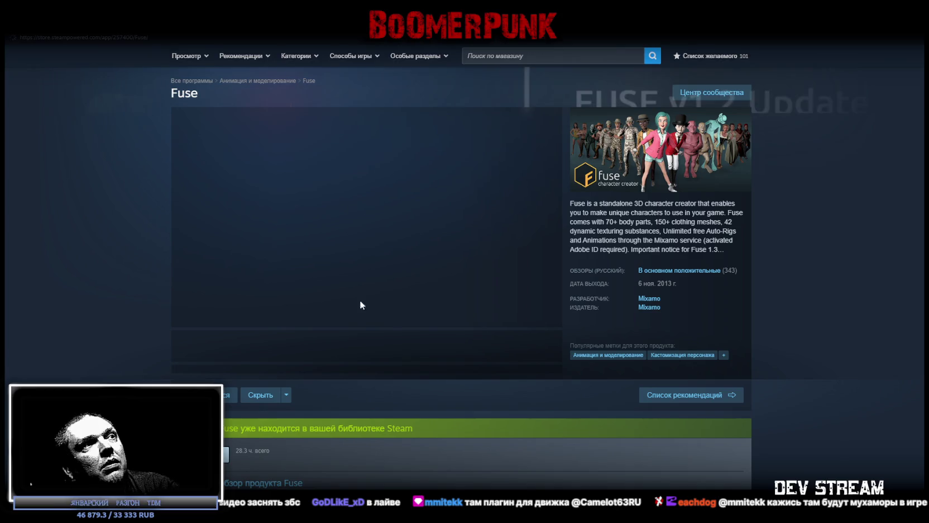
Enlarge Fuse's Advanced Character Customization screenshot, image 6 of 30.
click(491, 351)
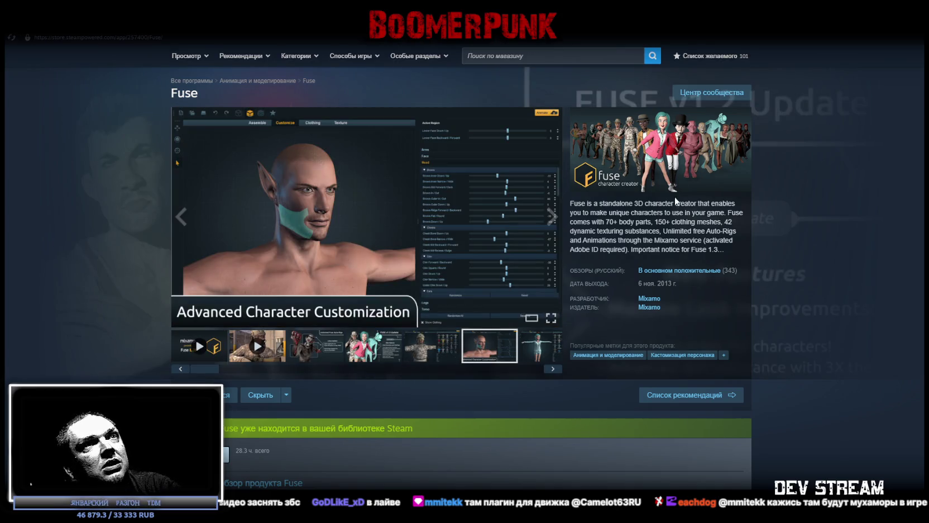
click(463, 202)
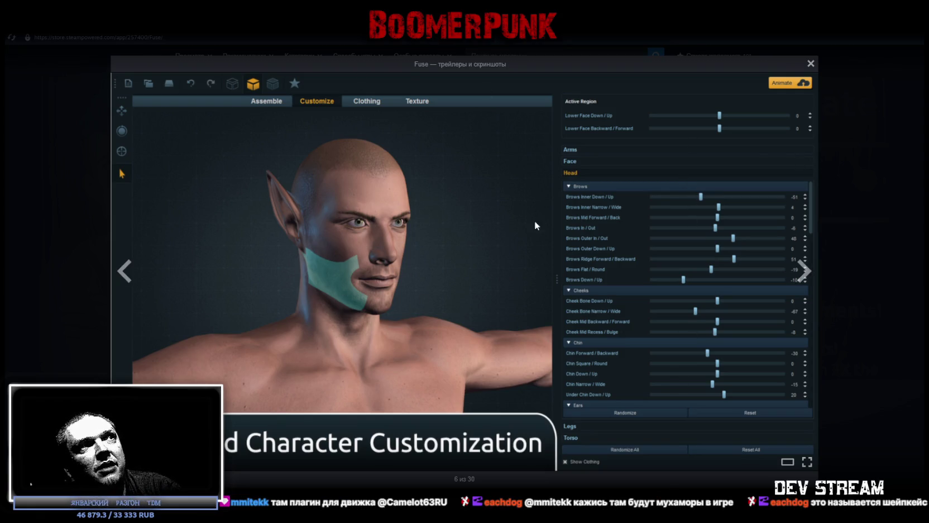
Close the enlarged Fuse screenshot viewer.
click(814, 57)
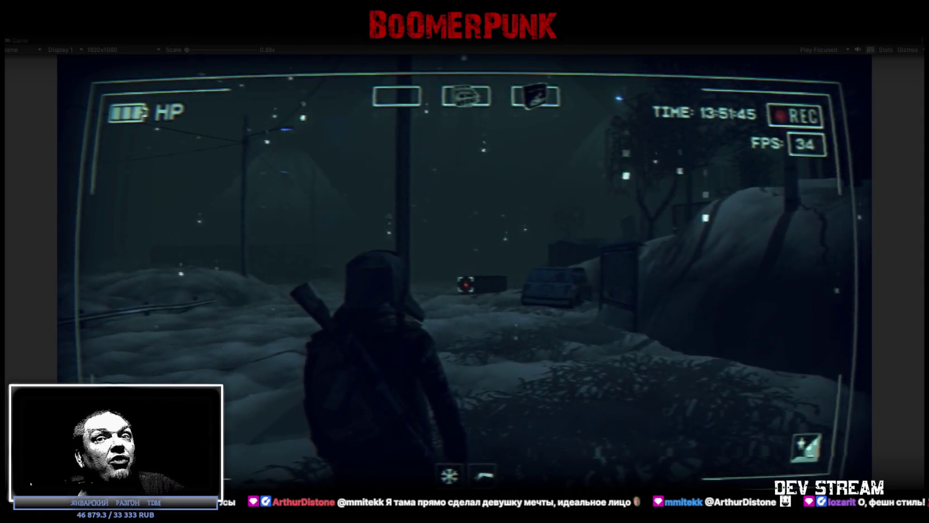
Walk from the car past the crate and brick building to the village bus stop.
key(w)
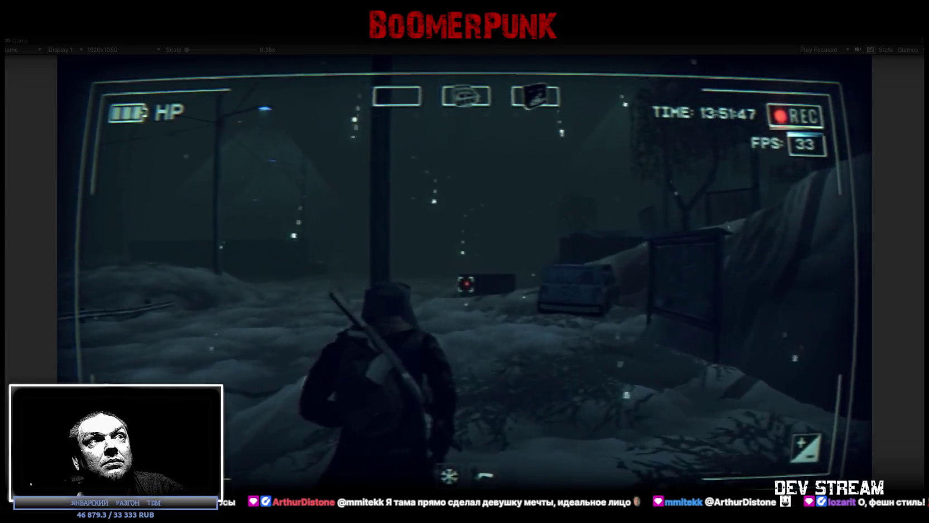
key(w)
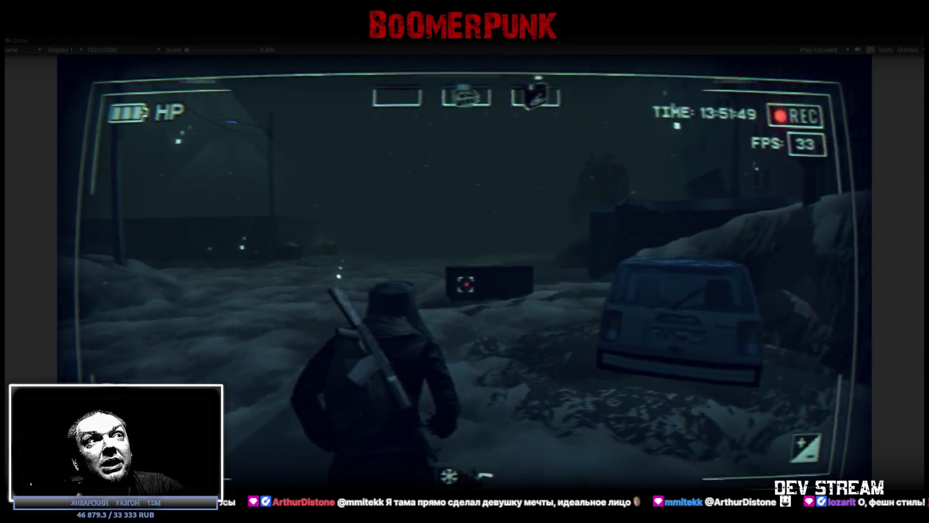
key(w)
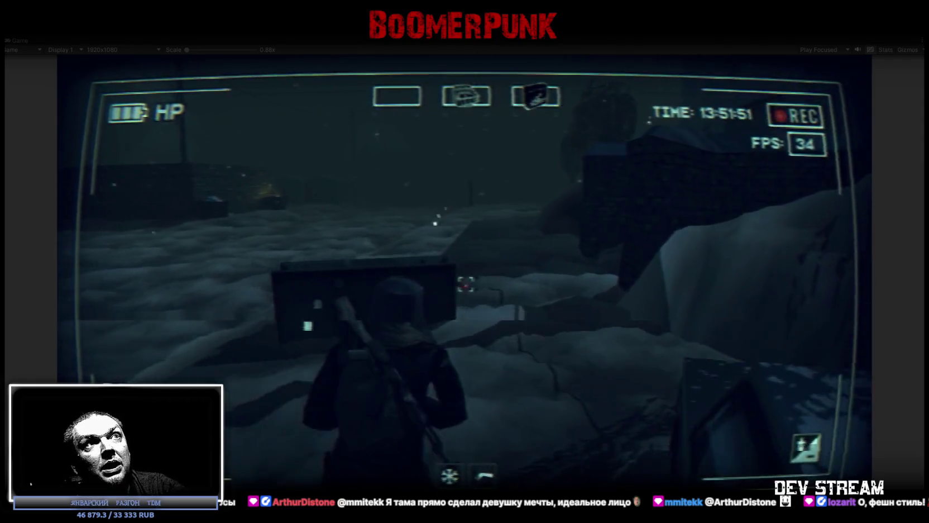
key(w)
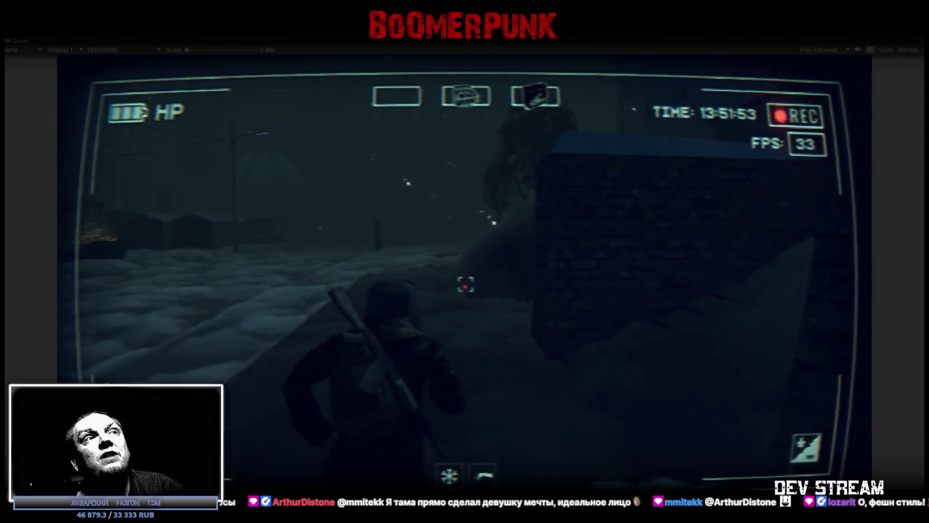
key(w)
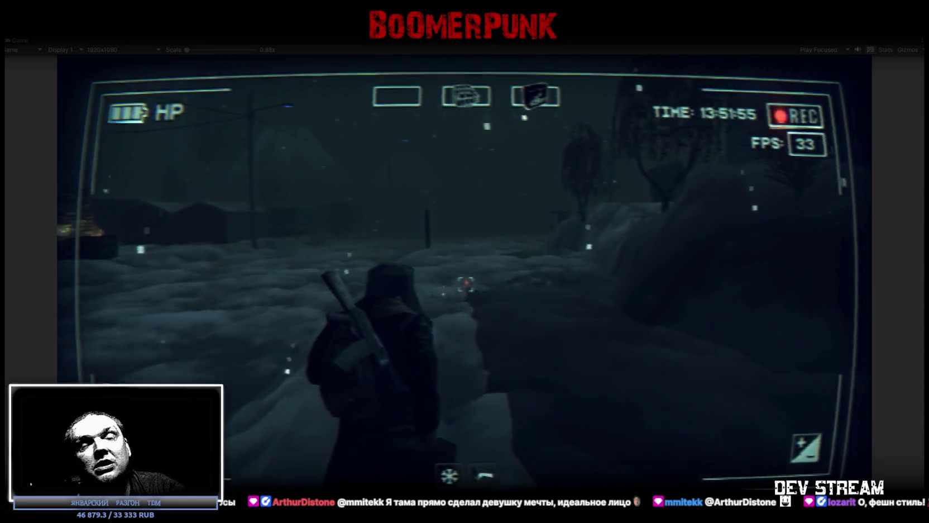
key(w)
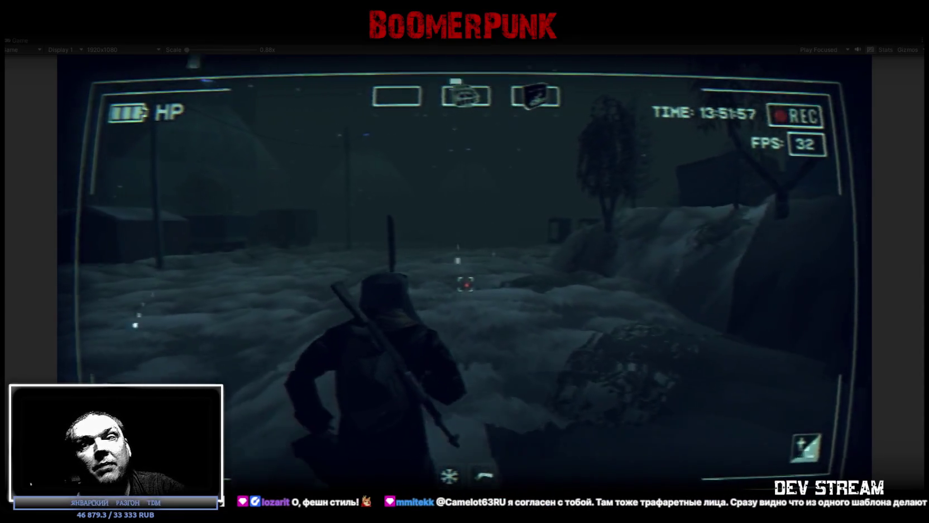
key(w)
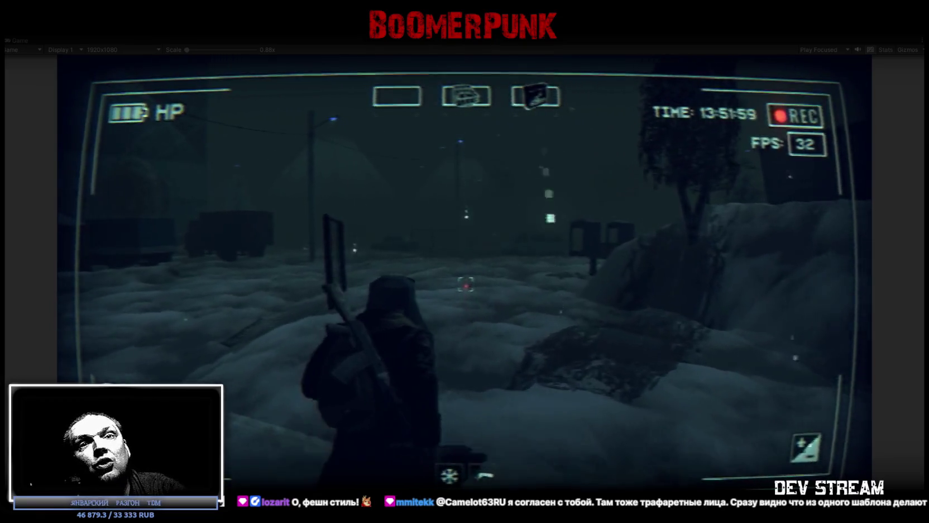
key(w)
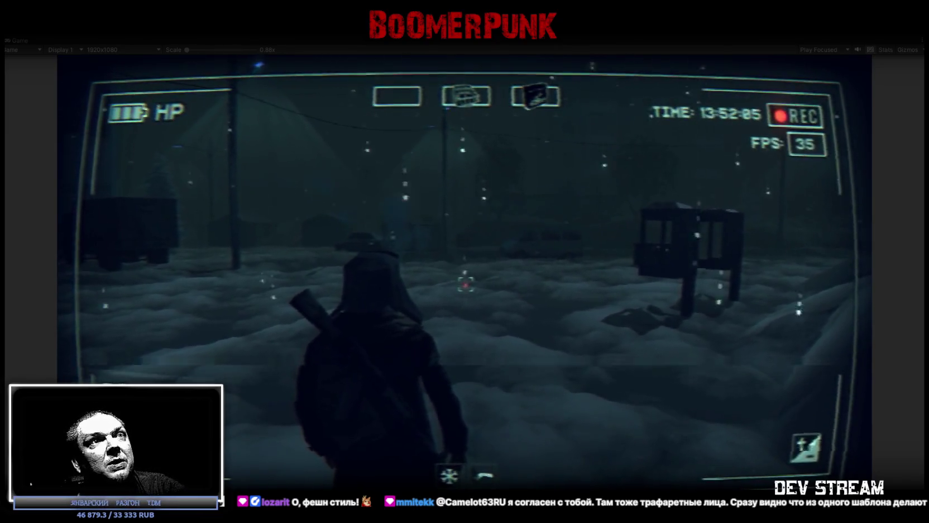
key(w)
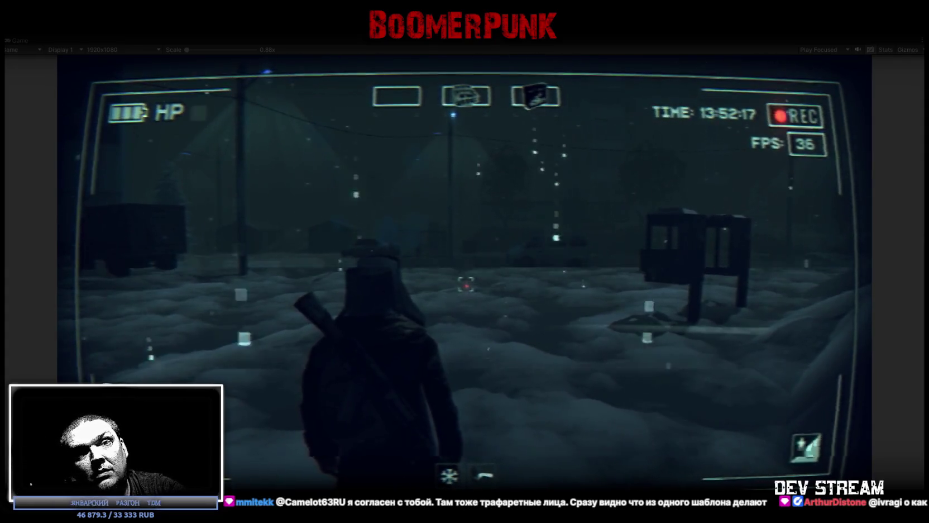
Continue past the bus stop toward the truck and along the snowy street.
key(w)
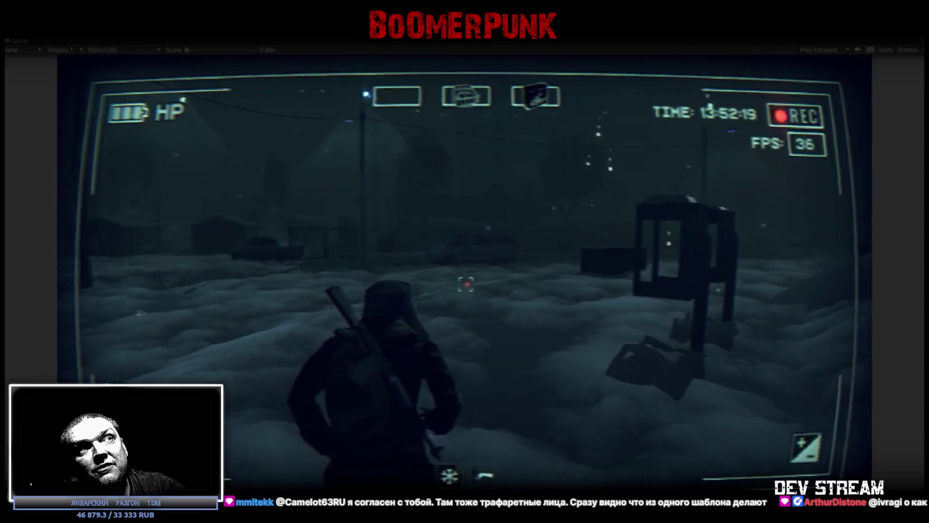
key(w)
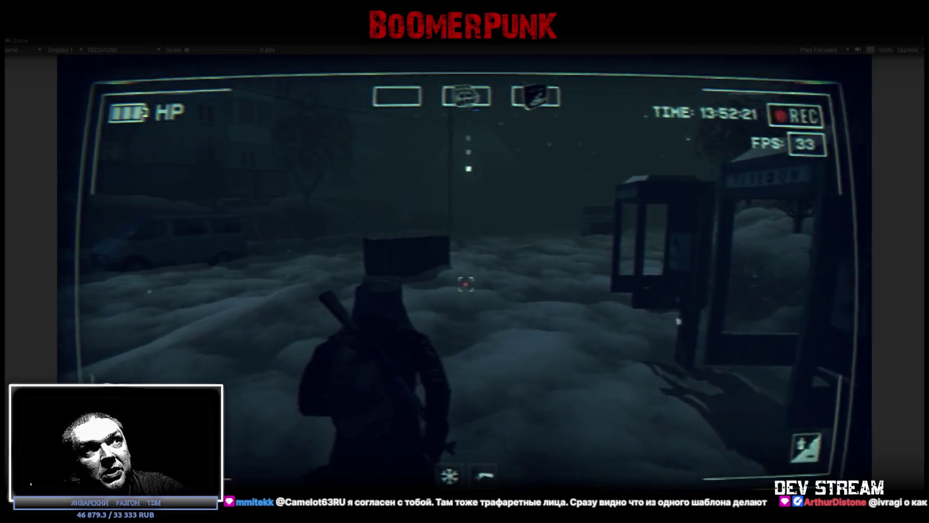
key(w)
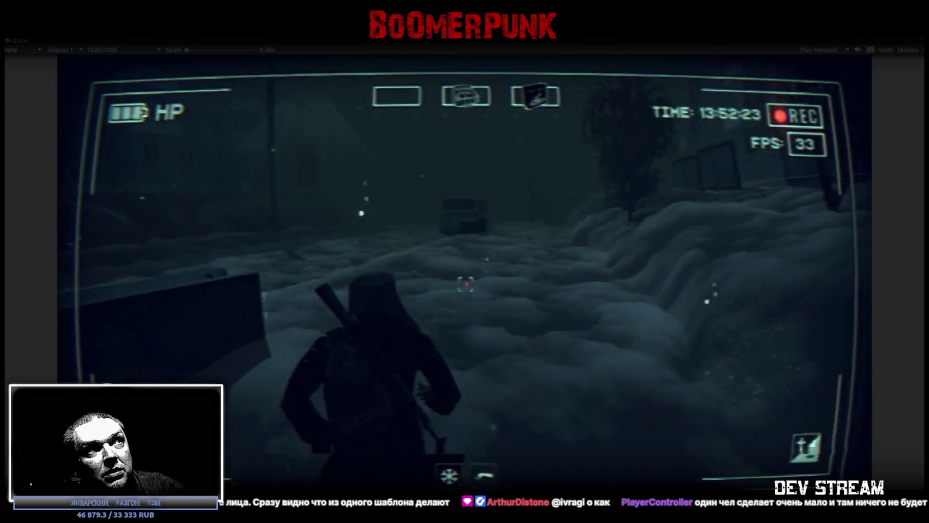
key(w)
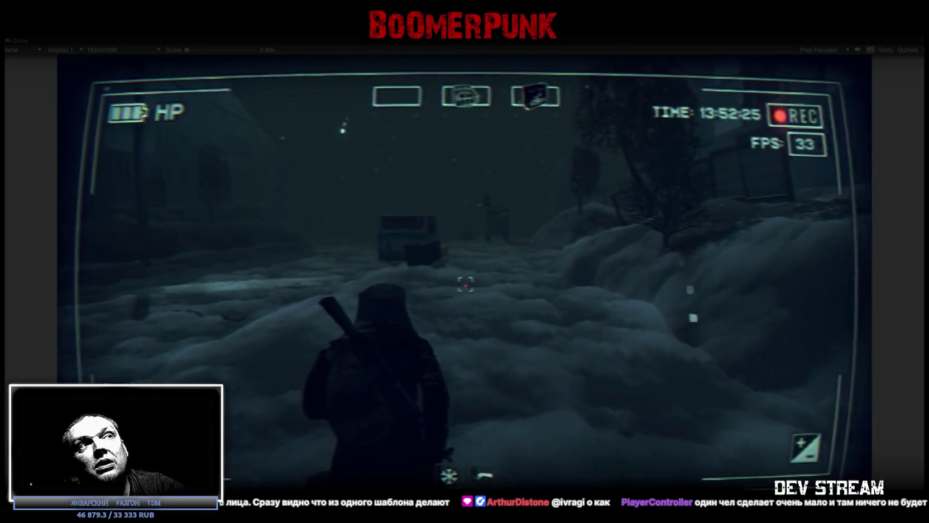
key(w)
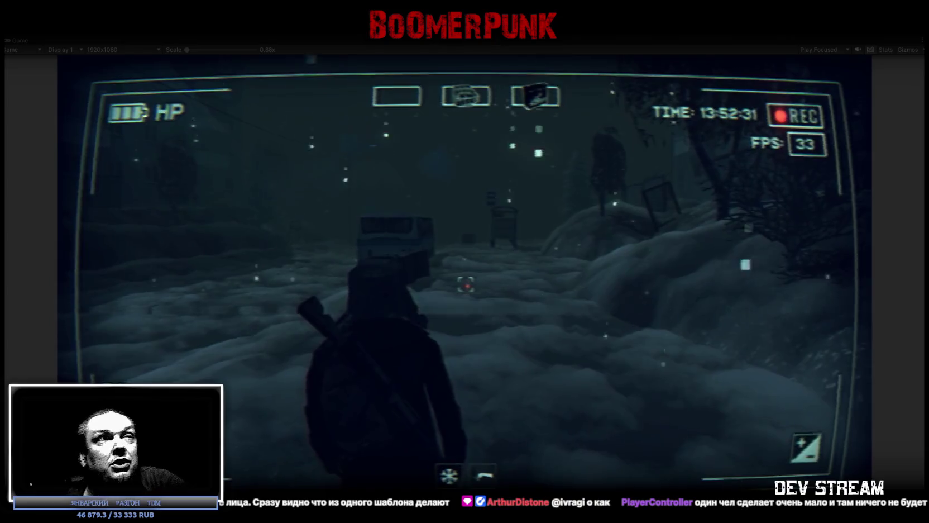
key(w)
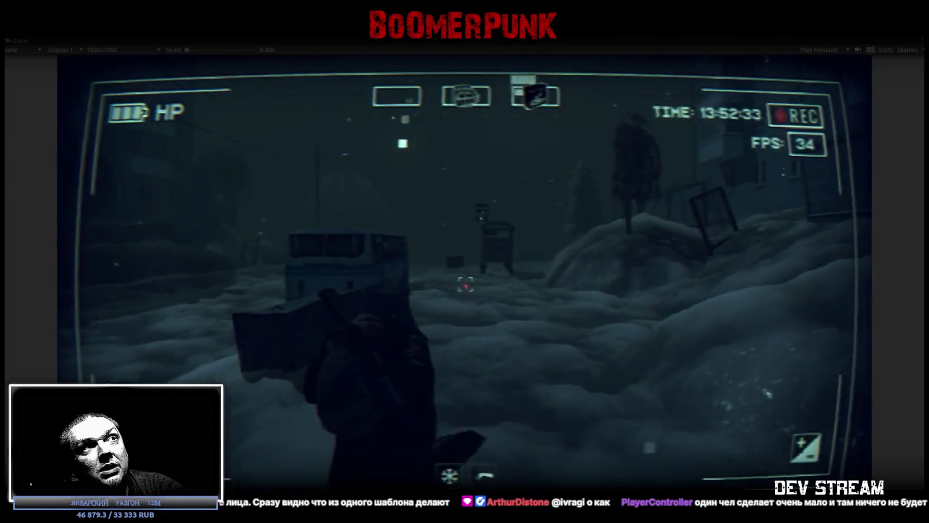
key(w)
key(w)
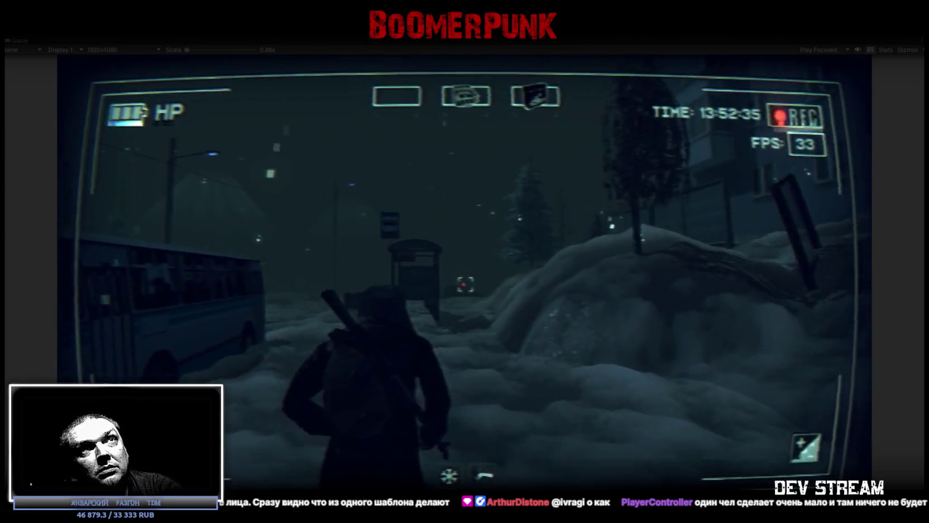
key(w)
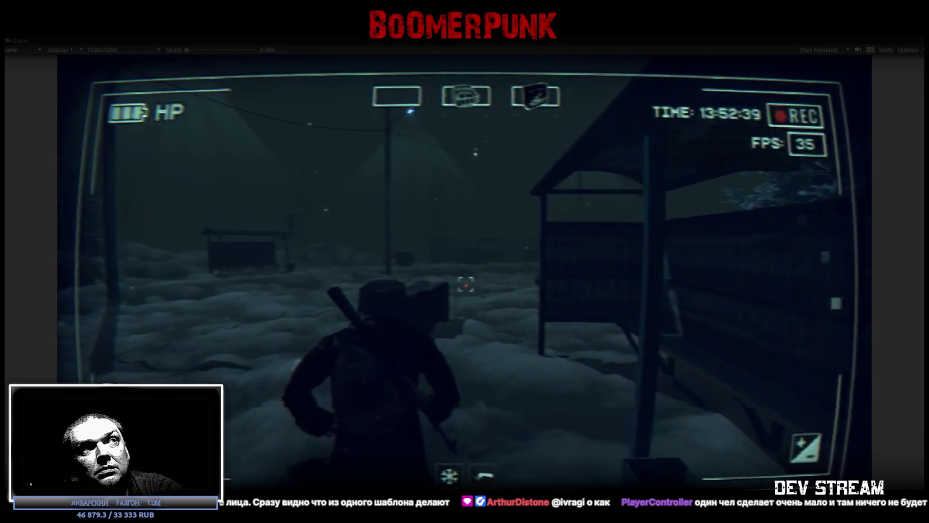
key(w)
key(w)
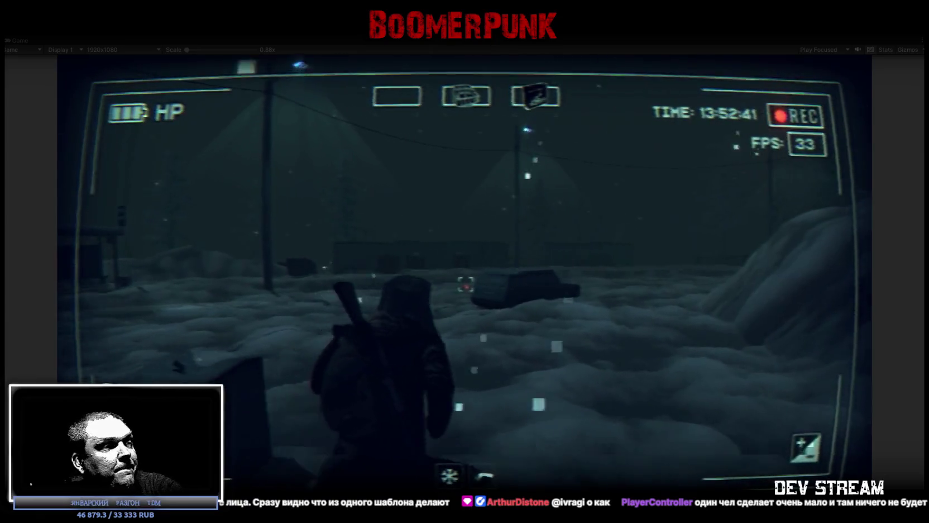
key(w)
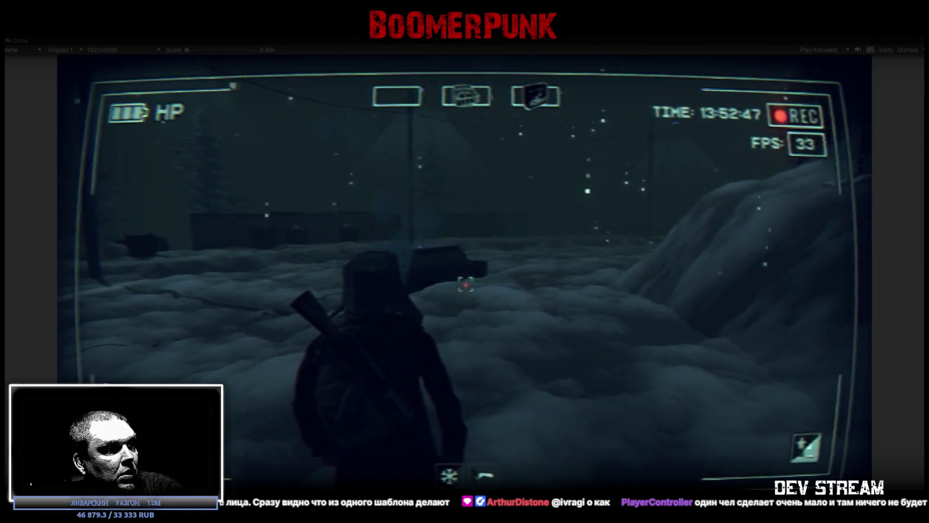
key(w)
key(w)
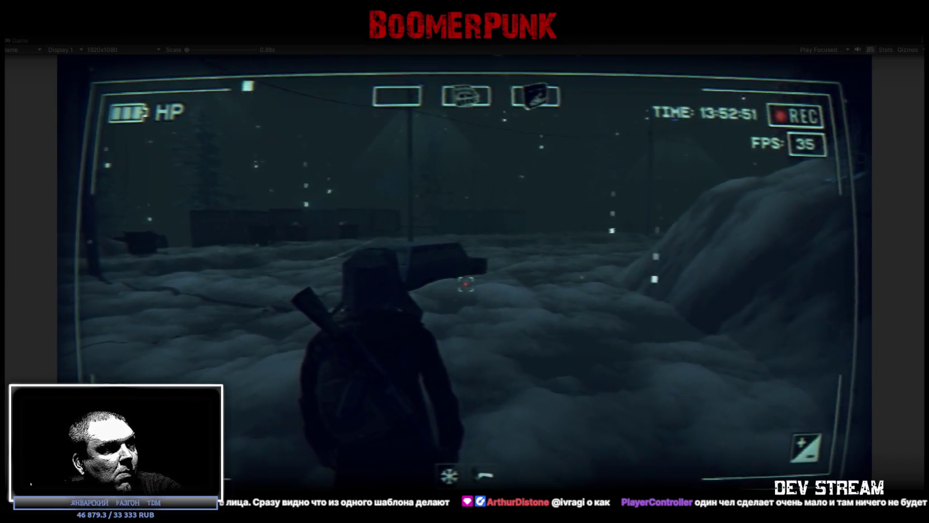
key(w)
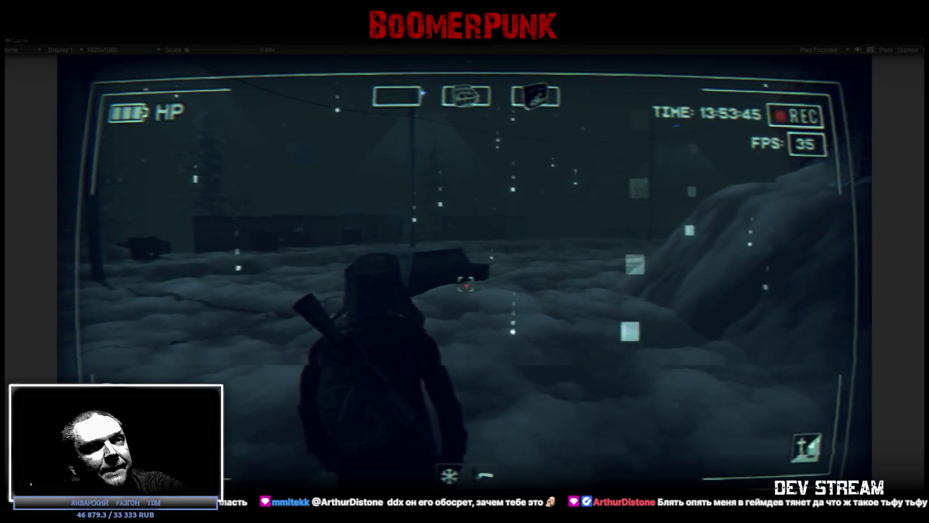
Walk on through the snow toward the dark buildings, then open the BAG inventory panel.
key(w)
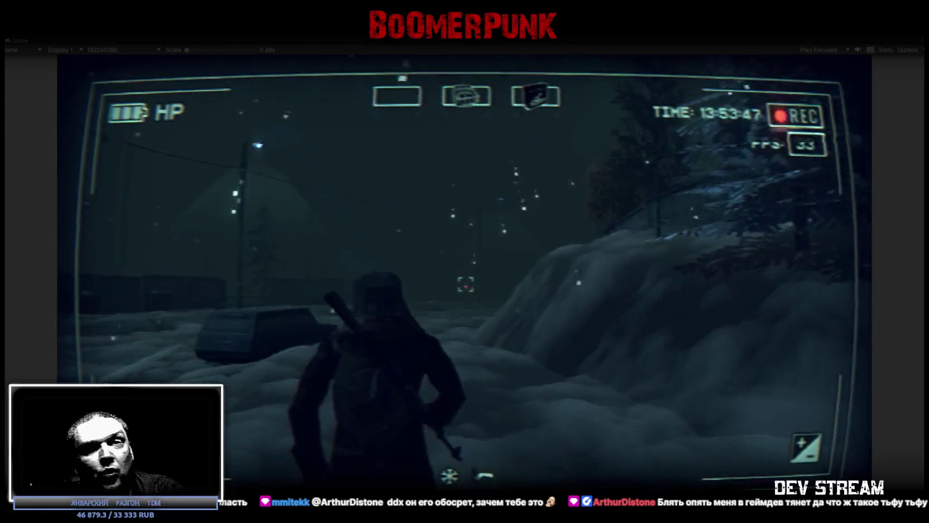
key(w)
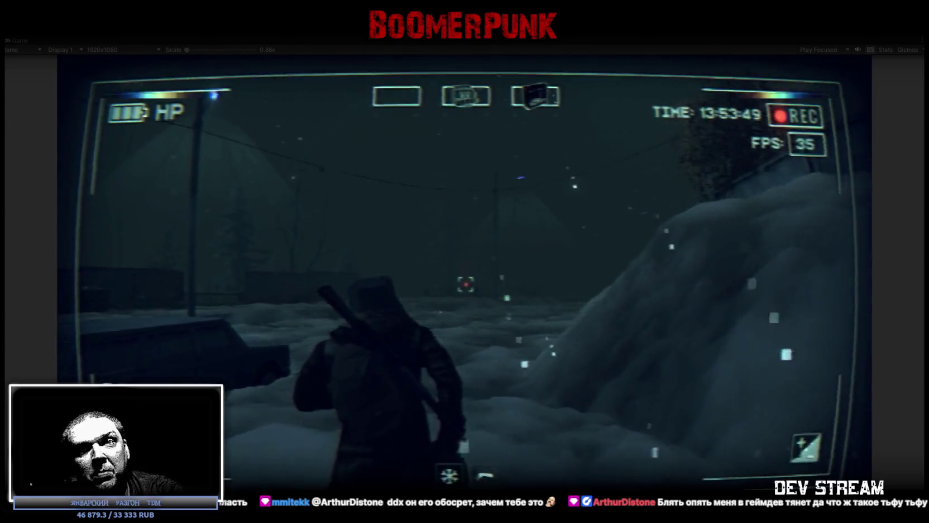
key(w)
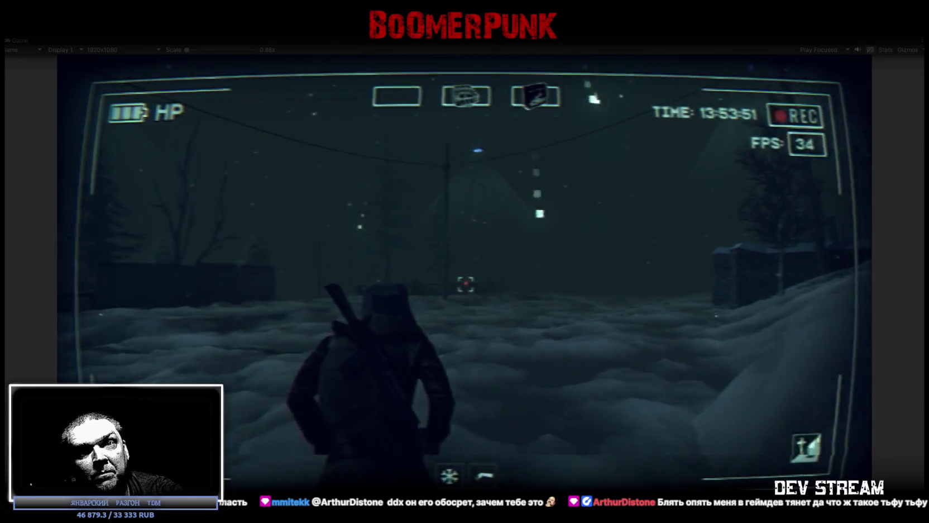
key(w)
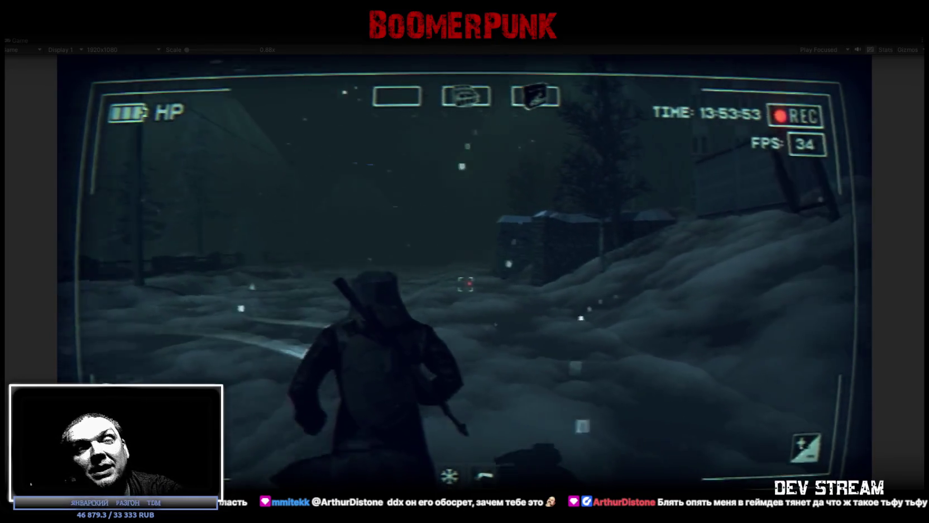
key(w)
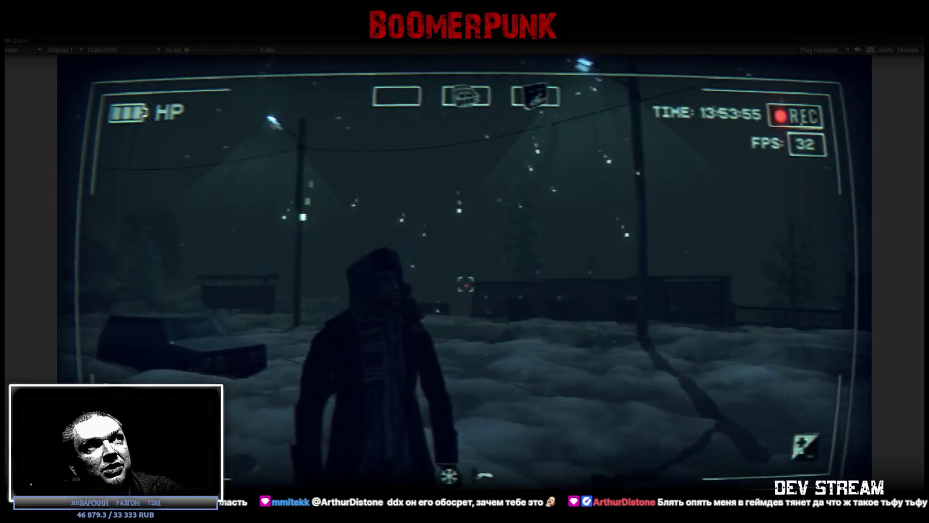
key(w)
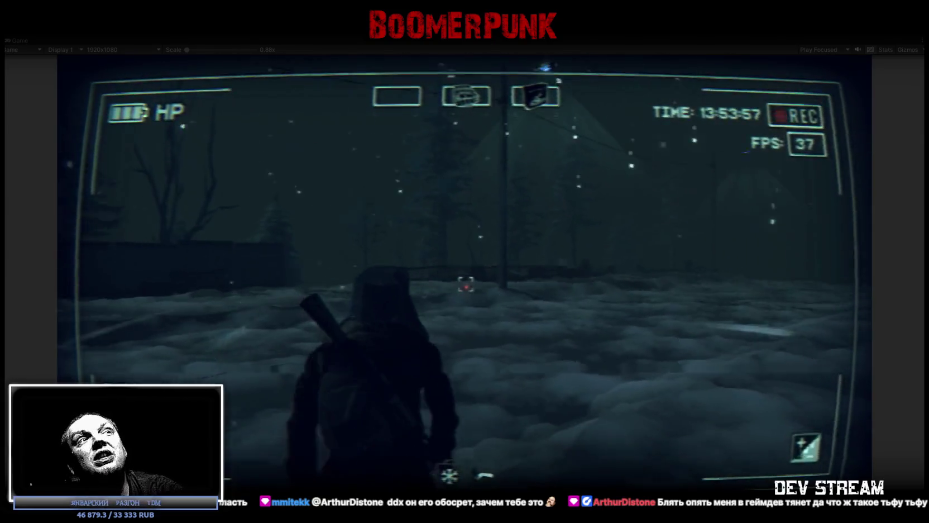
key(s)
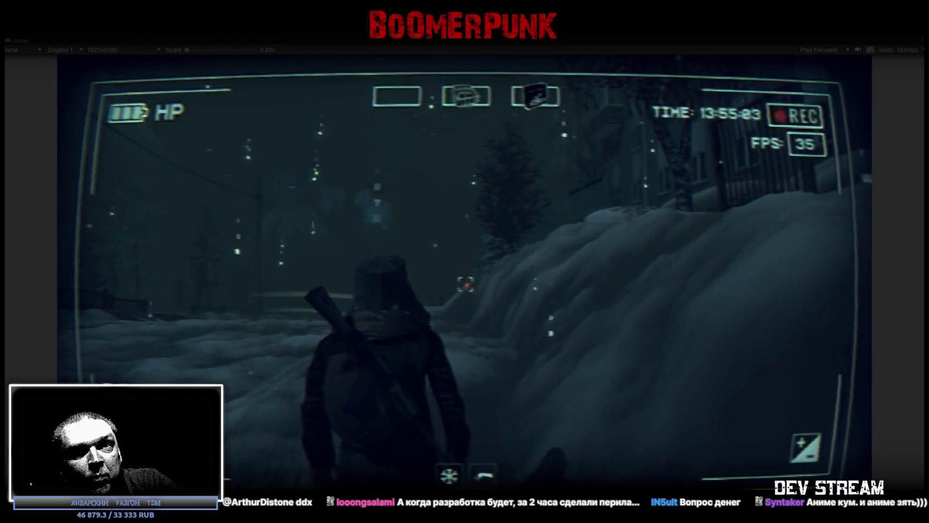
key(Tab)
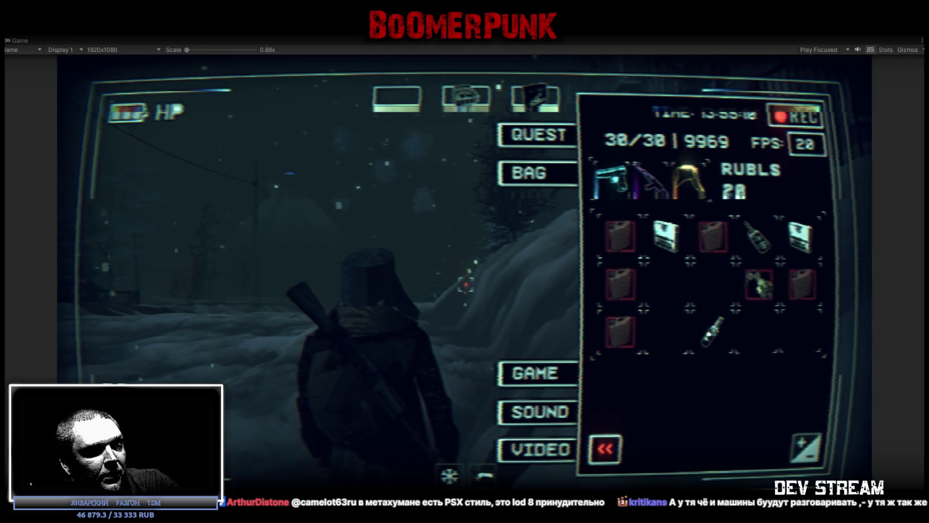
Return to the Blockbench militia-base model, save Build0Tutor.bbmodel, and select the wall's window face.
key(alt+Tab)
scroll(620, 252, up, 2)
mouse_move(599, 284)
mouse_down()
mouse_move(708, 379)
mouse_move(623, 369)
mouse_up()
scroll(622, 368, up, 3)
mouse_move(557, 418)
mouse_down()
mouse_move(565, 353)
mouse_move(599, 318)
mouse_move(660, 347)
mouse_move(679, 386)
mouse_move(635, 326)
mouse_move(665, 317)
mouse_move(642, 312)
mouse_up()
key(ctrl+s)
scroll(665, 323, up, 5)
scroll(686, 317, down, 5)
click(642, 313)
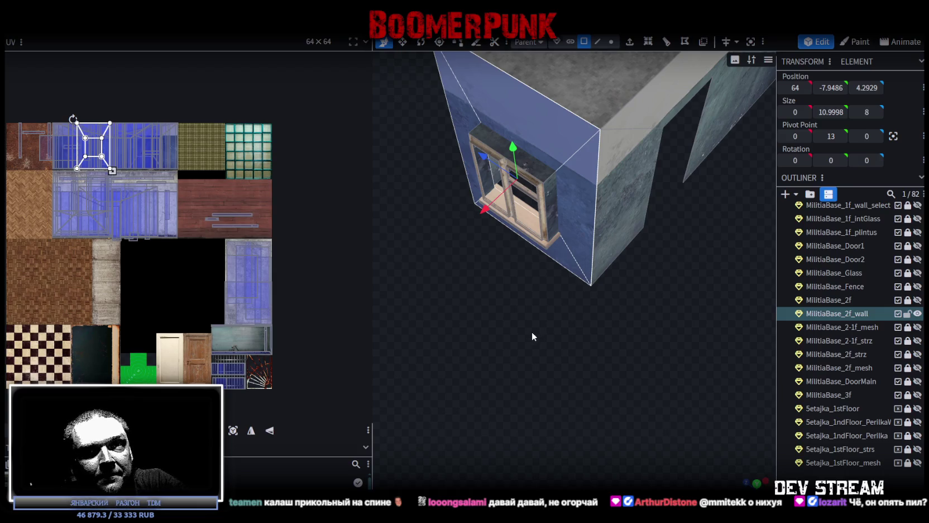
Orbit around the building and save Build0Tutor.bbmodel again.
scroll(532, 336, down, 3)
drag(552, 332, 481, 322)
scroll(502, 291, up, 5)
key(ctrl+s)
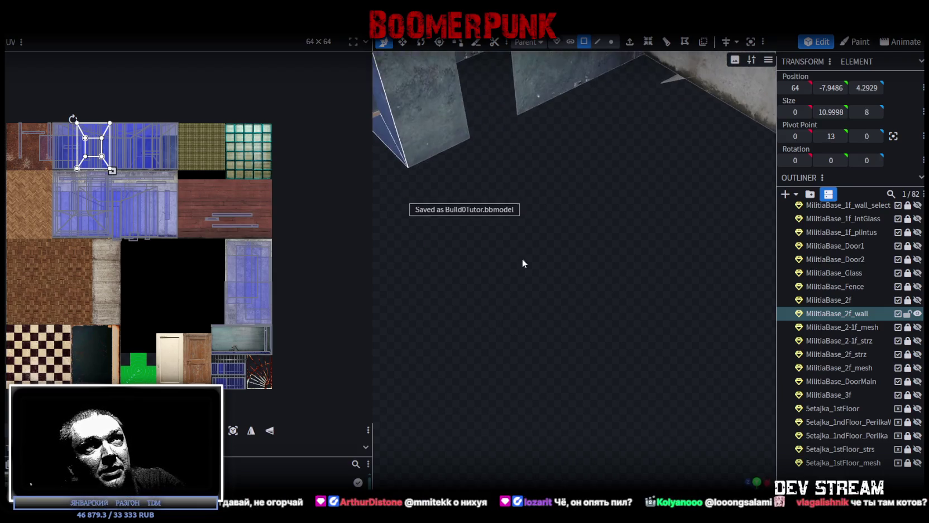
scroll(528, 335, down, 2)
scroll(534, 361, down, 2)
scroll(535, 352, down, 3)
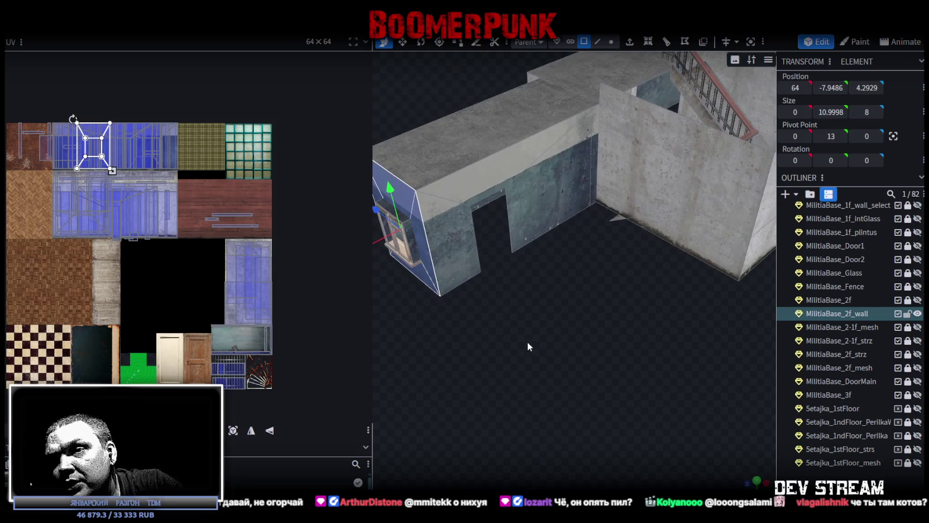
scroll(520, 332, down, 2)
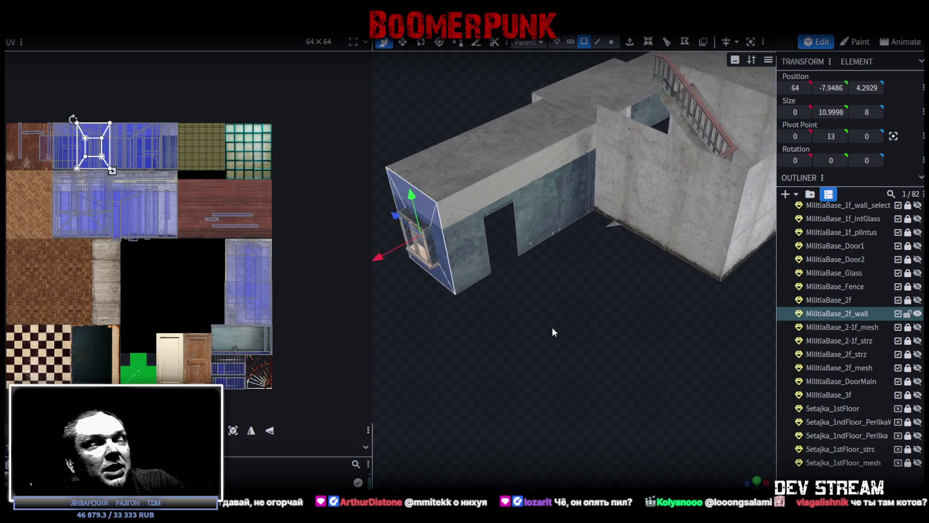
scroll(554, 328, down, 3)
Inspect the building from the opposite side and from a higher top-down angle.
mouse_move(572, 307)
mouse_down()
mouse_move(608, 347)
mouse_move(523, 332)
mouse_move(482, 276)
mouse_up()
scroll(608, 347, down, 3)
scroll(481, 267, up, 3)
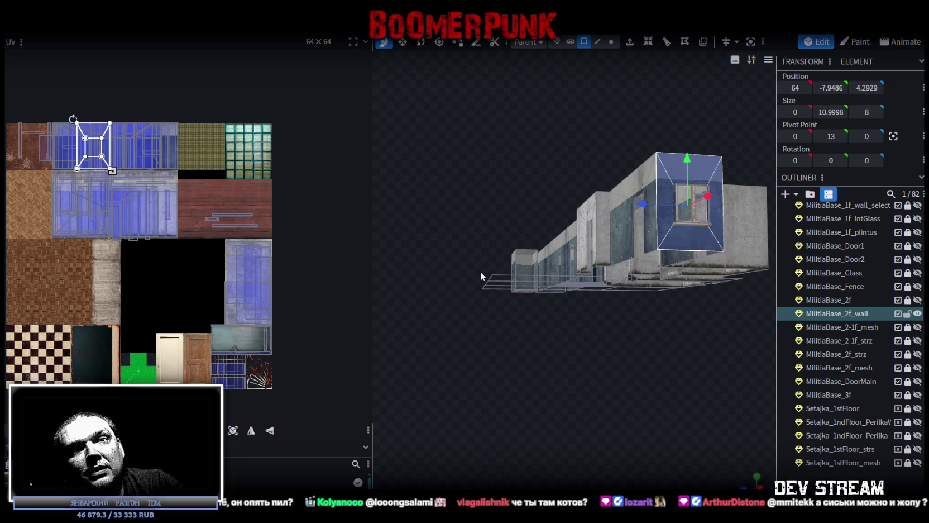
drag(481, 276, 502, 317)
scroll(522, 331, up, 3)
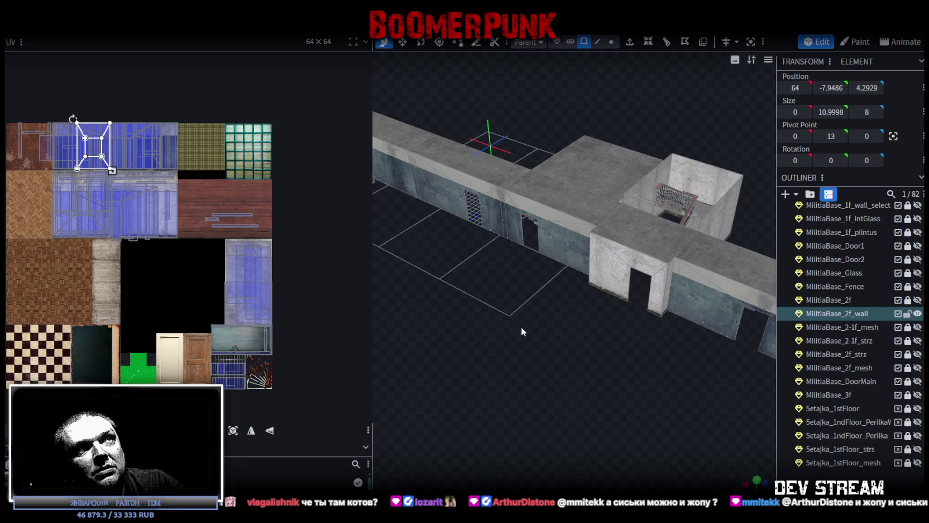
scroll(563, 341, up, 2)
drag(563, 341, 620, 328)
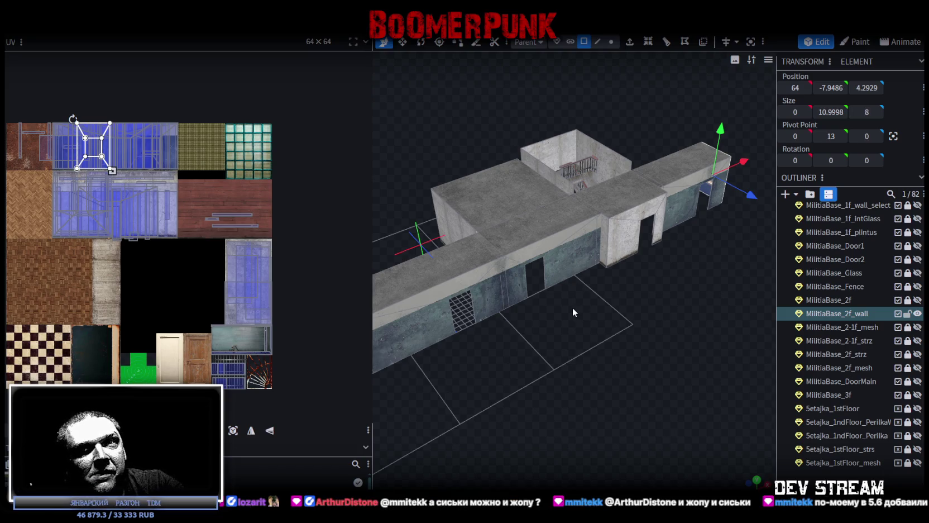
mouse_move(573, 311)
mouse_down()
mouse_move(605, 338)
mouse_move(534, 309)
mouse_move(521, 392)
mouse_move(521, 347)
mouse_move(512, 344)
mouse_move(567, 332)
mouse_move(584, 310)
mouse_move(572, 275)
mouse_move(616, 292)
mouse_move(626, 370)
mouse_up()
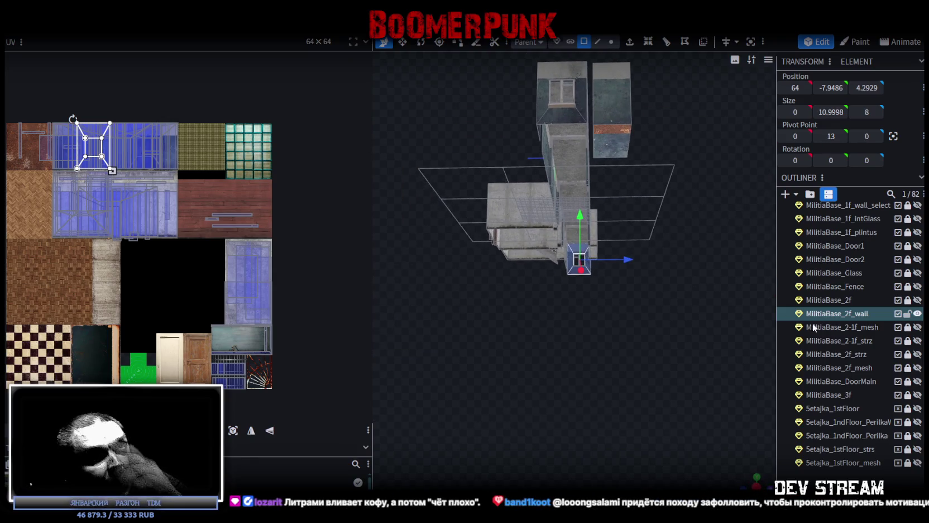
Unhide MilitiaBase_2f and duplicate it as MilitiaBase_3f.
click(918, 300)
click(906, 301)
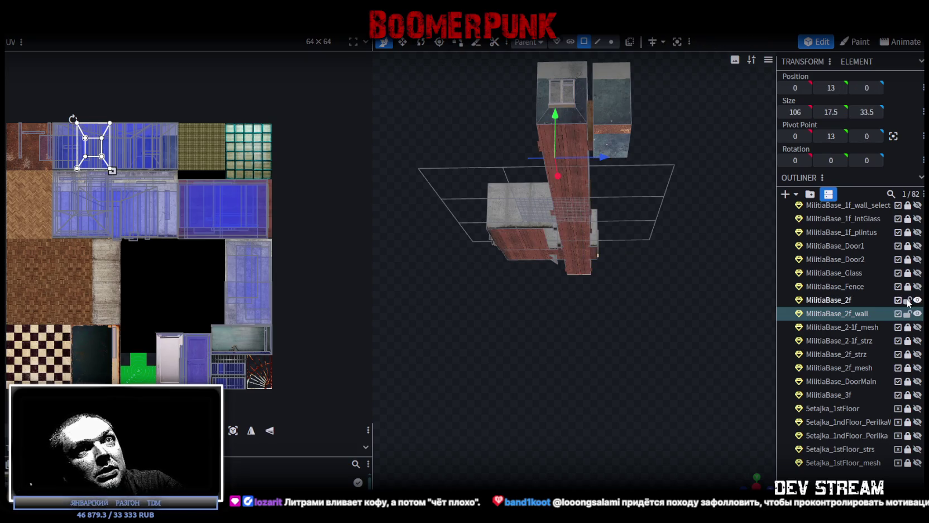
key(ctrl+d)
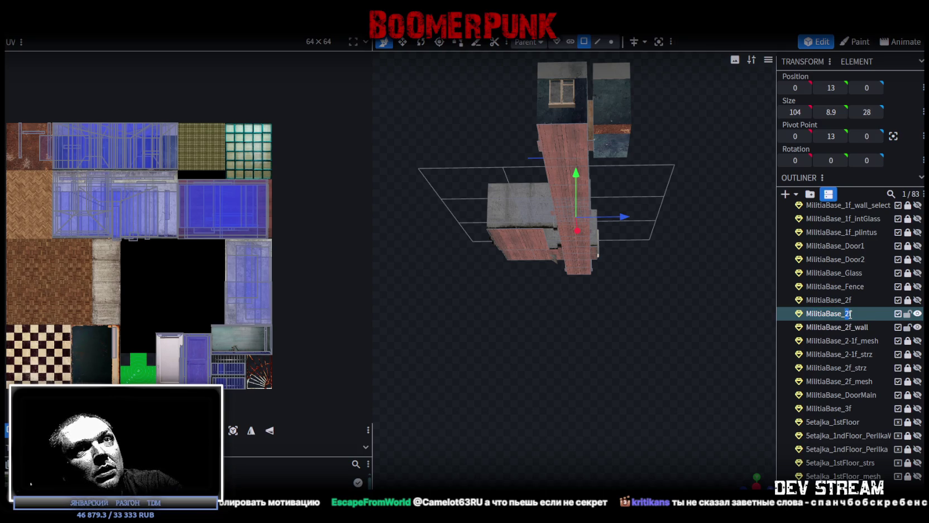
text(3)
key(Return)
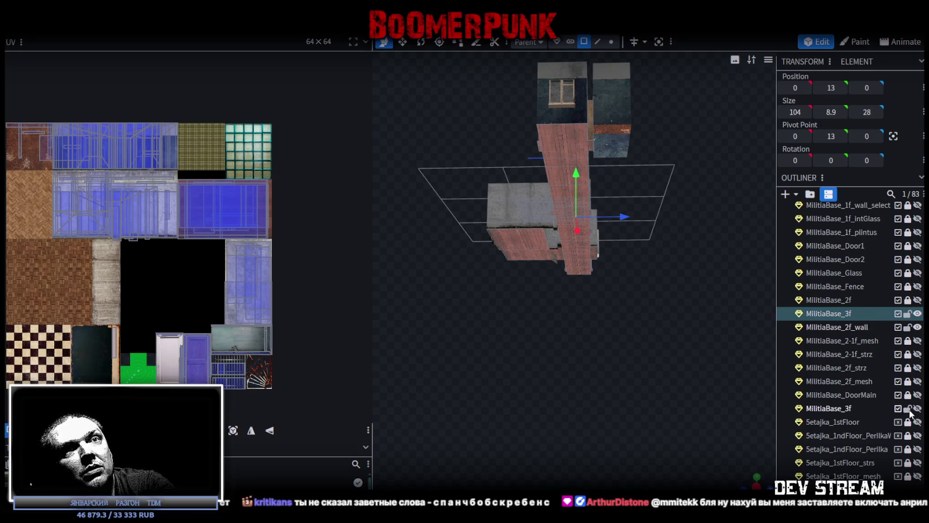
Delete the extra MilitiaBase_3f copy and place the remaining one below MilitiaBase_DoorMain.
click(837, 410)
key(Delete)
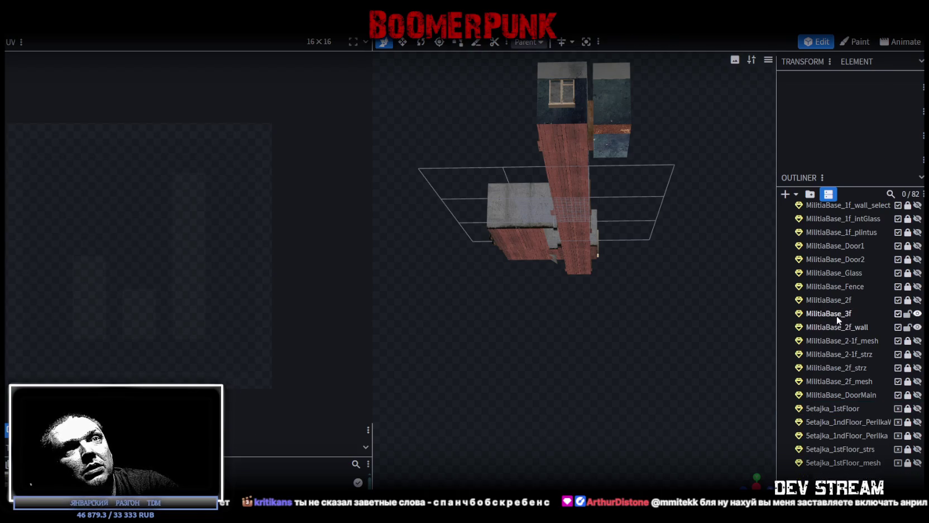
drag(838, 316, 834, 397)
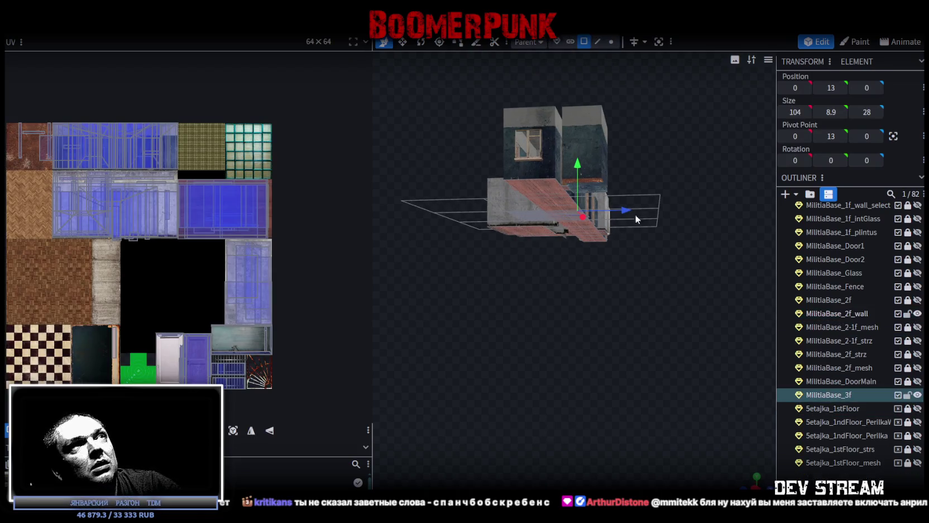
Select all MilitiaBase_3f faces and lower them to about -23.
key(ctrl+a)
drag(579, 173, 580, 226)
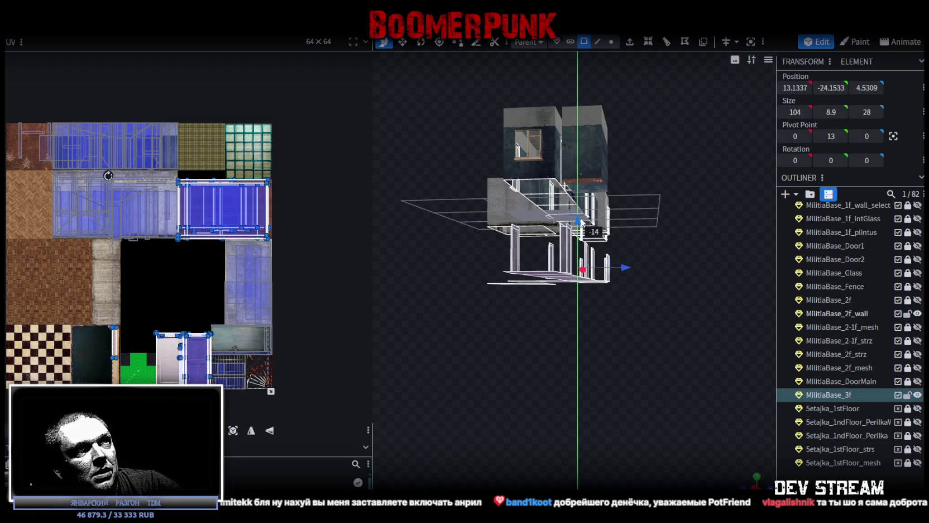
mouse_move(581, 218)
mouse_down()
mouse_move(582, 210)
mouse_move(582, 221)
mouse_up()
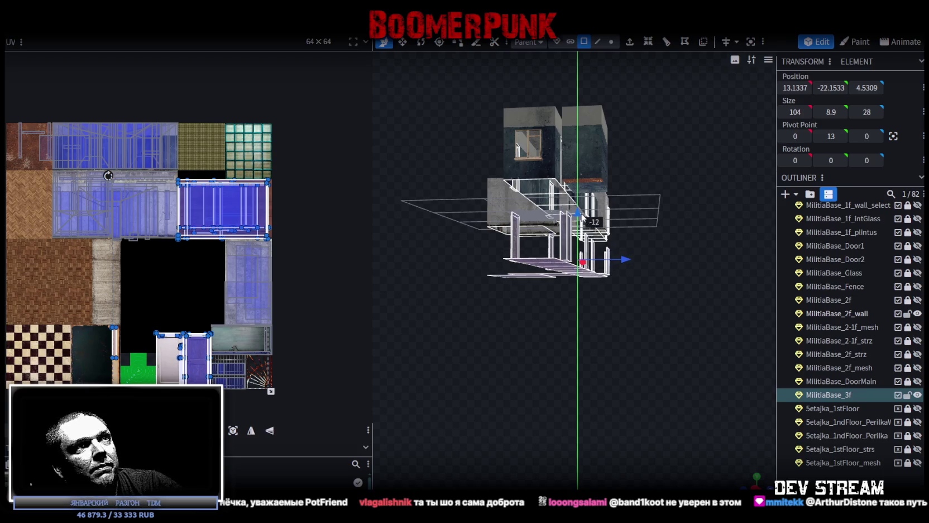
mouse_move(703, 242)
mouse_down()
mouse_move(543, 339)
mouse_move(647, 341)
mouse_move(529, 328)
mouse_move(472, 340)
mouse_move(501, 366)
mouse_move(526, 332)
mouse_move(461, 359)
mouse_move(619, 329)
mouse_move(580, 351)
mouse_move(620, 299)
mouse_move(621, 306)
mouse_move(540, 320)
mouse_move(530, 330)
mouse_move(593, 309)
mouse_move(532, 333)
mouse_move(591, 340)
mouse_move(508, 323)
mouse_move(483, 330)
mouse_move(513, 338)
mouse_move(492, 313)
mouse_move(535, 314)
mouse_move(531, 238)
mouse_up()
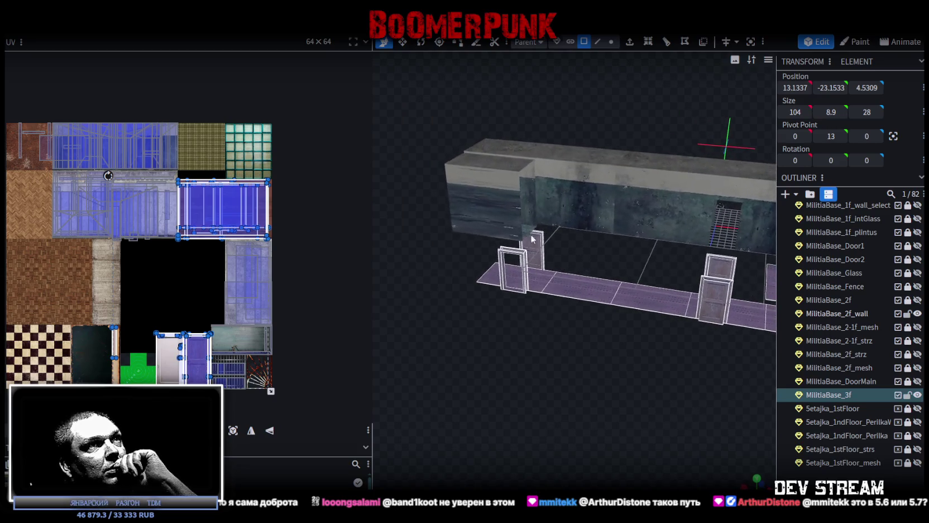
Select the 19×14 floor plane and slide it along Z to position -30.5, -26, 16.
click(573, 291)
mouse_move(578, 332)
mouse_down()
mouse_move(616, 345)
mouse_move(599, 317)
mouse_move(621, 318)
mouse_move(528, 333)
mouse_move(512, 188)
mouse_up()
click(514, 195)
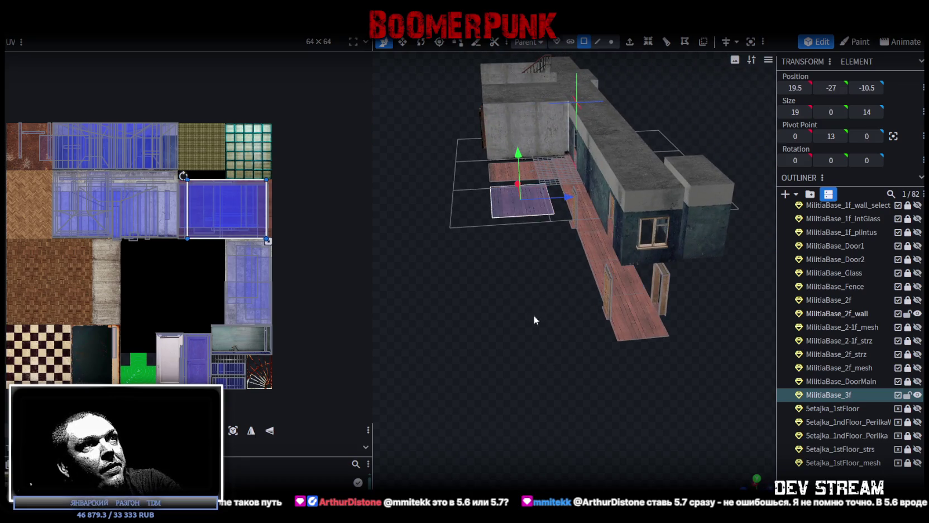
mouse_move(533, 320)
mouse_down()
mouse_move(529, 330)
mouse_move(567, 305)
mouse_move(446, 305)
mouse_move(432, 245)
mouse_move(670, 302)
mouse_move(553, 288)
mouse_move(523, 301)
mouse_move(585, 294)
mouse_move(573, 295)
mouse_move(595, 307)
mouse_move(520, 220)
mouse_move(599, 313)
mouse_move(588, 306)
mouse_up()
drag(528, 265, 666, 264)
scroll(666, 309, up, 2)
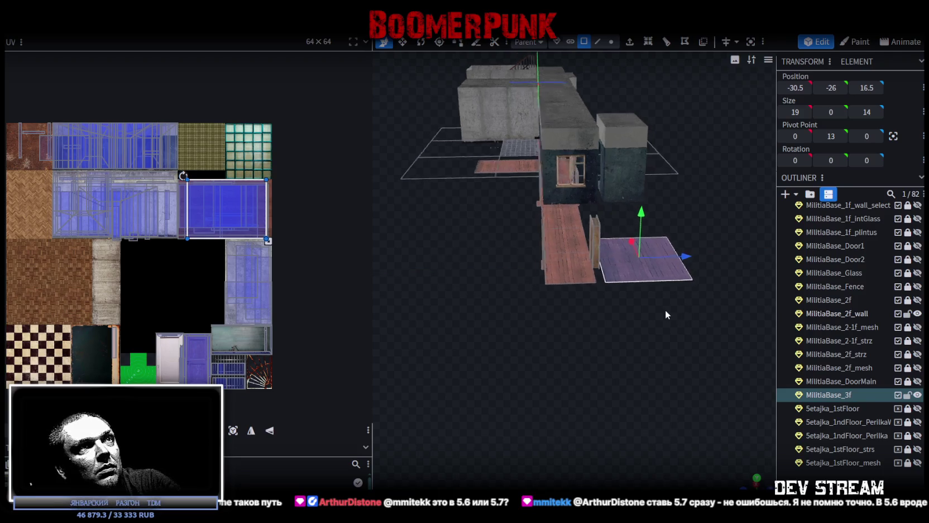
scroll(667, 310, up, 2)
scroll(614, 341, up, 2)
scroll(611, 343, up, 2)
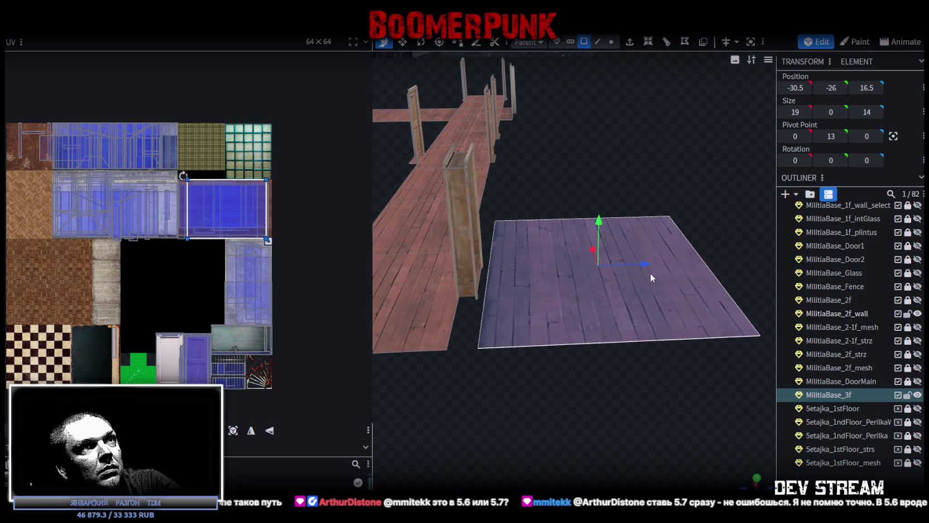
drag(646, 264, 637, 265)
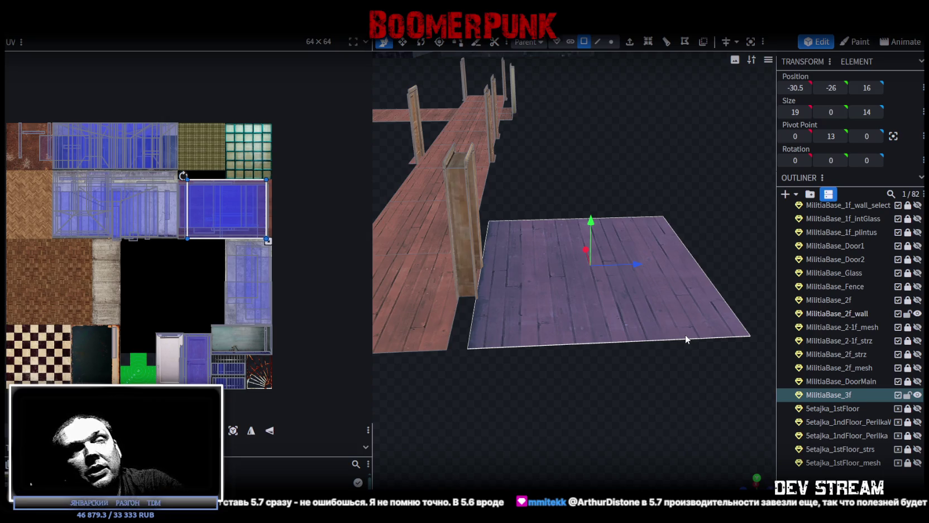
mouse_move(686, 335)
mouse_down()
mouse_move(650, 389)
mouse_move(524, 394)
mouse_move(544, 400)
mouse_move(624, 370)
mouse_move(608, 385)
mouse_move(590, 348)
mouse_move(604, 356)
mouse_up()
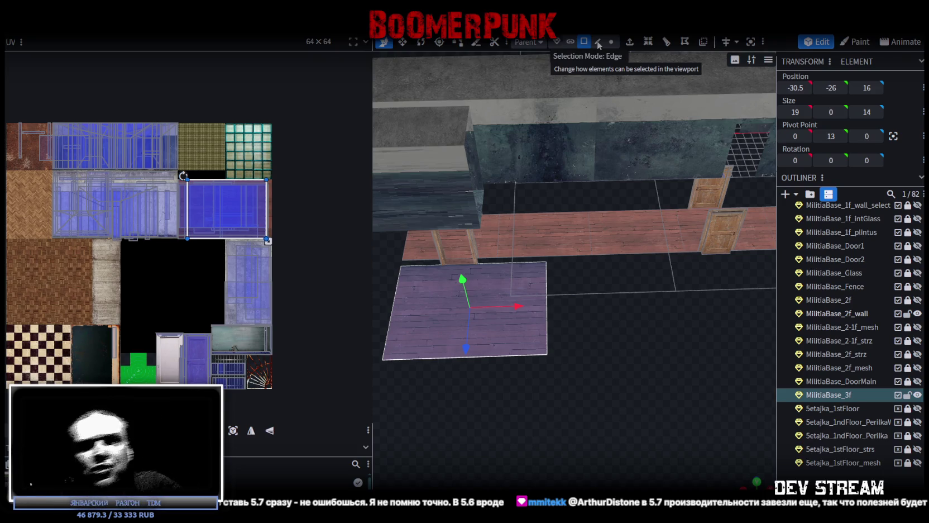
Select the small floor plate near the door.
scroll(614, 280, down, 2)
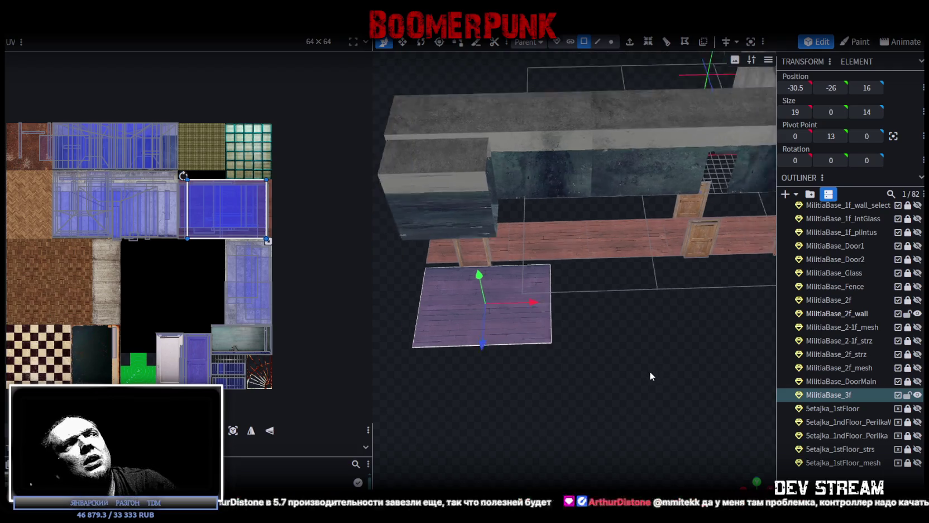
mouse_move(651, 376)
mouse_down()
mouse_move(588, 343)
mouse_move(620, 339)
mouse_up()
mouse_move(616, 309)
mouse_down()
mouse_move(574, 371)
mouse_move(602, 372)
mouse_move(530, 358)
mouse_move(544, 359)
mouse_move(527, 308)
mouse_move(529, 327)
mouse_move(587, 349)
mouse_move(595, 329)
mouse_move(574, 325)
mouse_move(620, 320)
mouse_move(590, 332)
mouse_move(562, 302)
mouse_move(570, 330)
mouse_move(562, 316)
mouse_move(551, 350)
mouse_move(579, 349)
mouse_move(610, 331)
mouse_move(791, 341)
mouse_move(576, 332)
mouse_move(585, 344)
mouse_move(617, 347)
mouse_move(591, 376)
mouse_move(373, 371)
mouse_move(633, 383)
mouse_move(569, 327)
mouse_move(651, 315)
mouse_move(762, 316)
mouse_move(543, 316)
mouse_move(568, 333)
mouse_move(500, 335)
mouse_move(500, 321)
mouse_move(576, 314)
mouse_move(557, 322)
mouse_move(560, 278)
mouse_up()
click(558, 274)
In Edge mode, select the plate's full-length outer edge so Size Z shows 17.5.
click(597, 42)
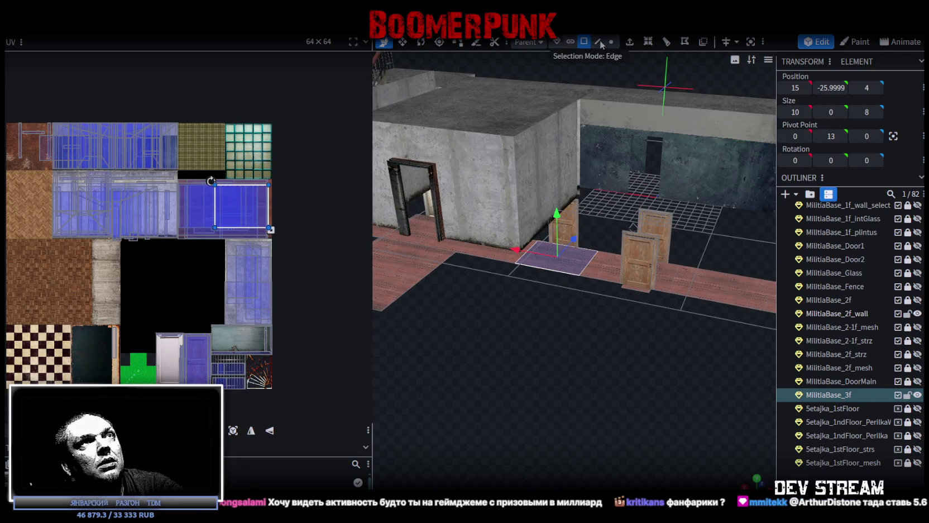
click(542, 269)
mouse_move(543, 270)
mouse_down()
mouse_move(510, 339)
mouse_move(545, 343)
mouse_move(498, 310)
mouse_move(569, 320)
mouse_up()
click(496, 312)
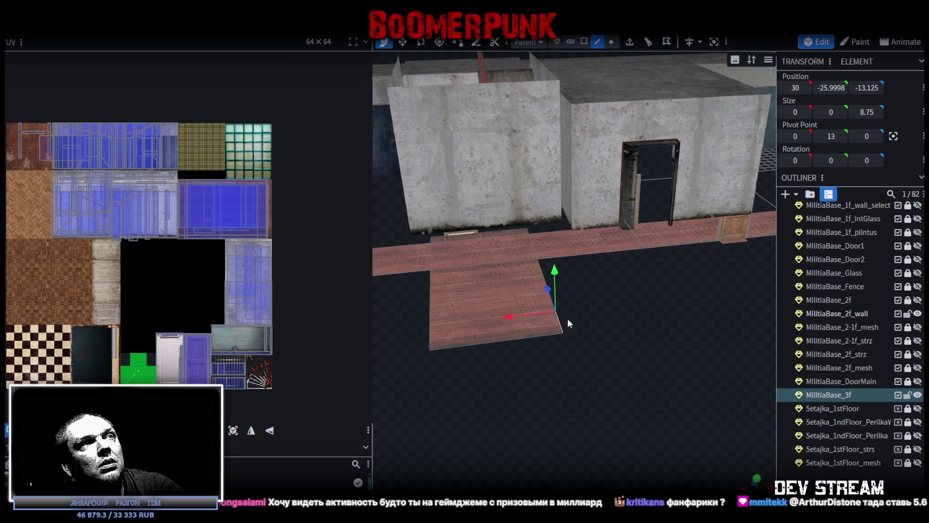
click(498, 338)
click(548, 288)
drag(548, 287, 584, 286)
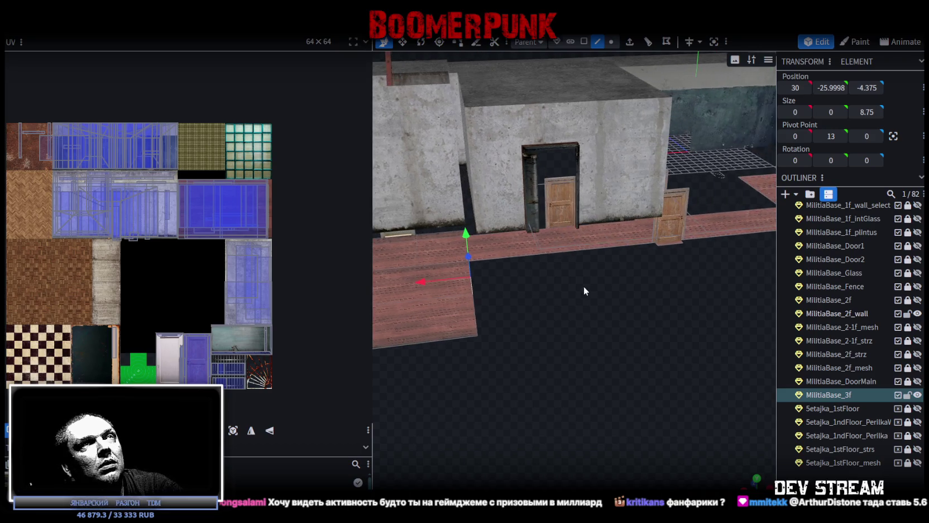
click(484, 314)
drag(504, 324, 566, 302)
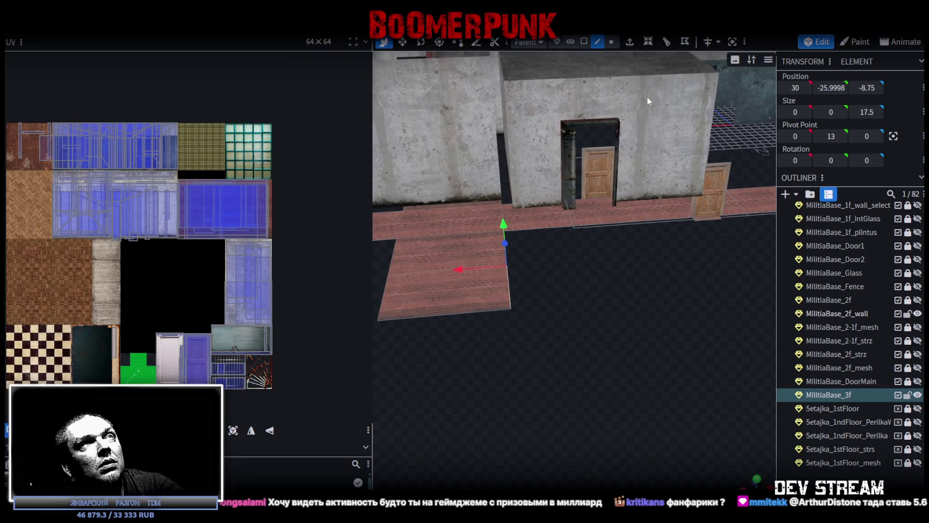
Extrude the selected edge 19 units into a new strip and merge the duplicate vertex.
click(630, 41)
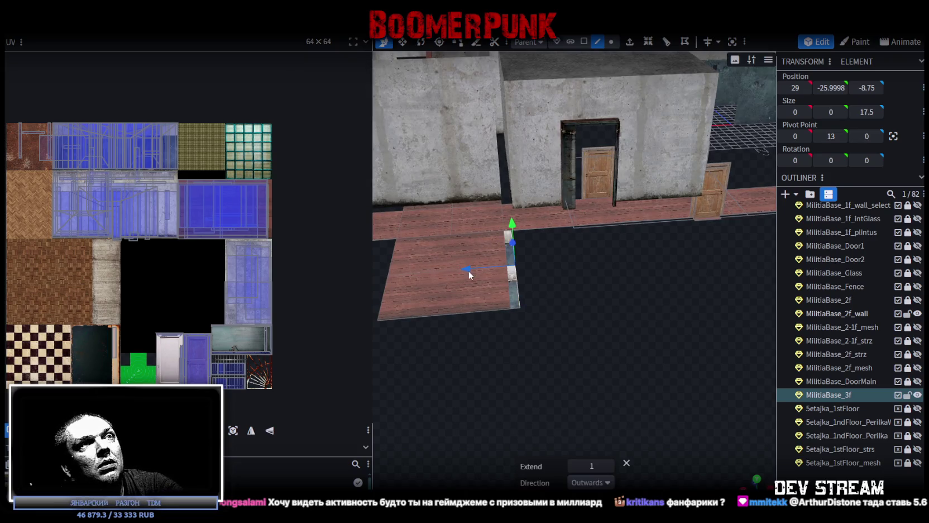
drag(469, 274, 624, 261)
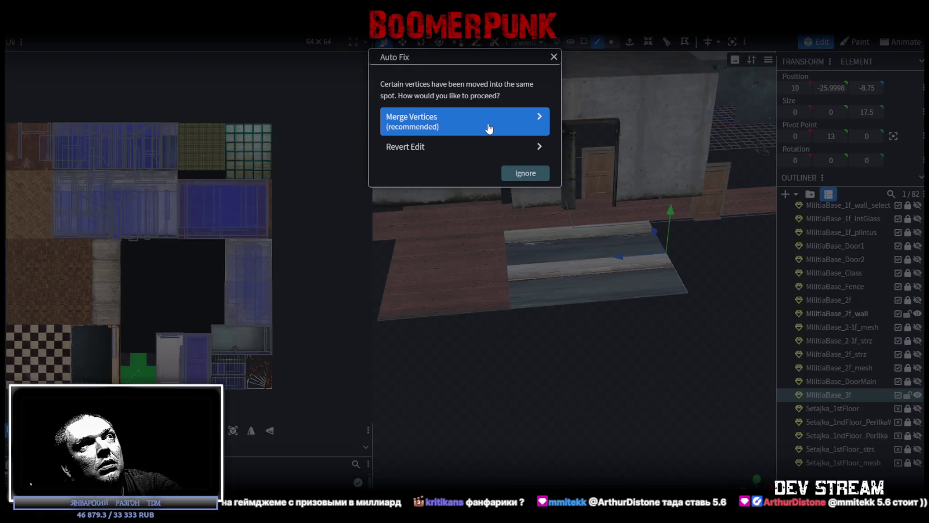
click(490, 128)
mouse_move(659, 398)
mouse_down()
mouse_move(423, 369)
mouse_move(368, 391)
mouse_move(354, 410)
mouse_move(415, 346)
mouse_move(463, 336)
mouse_move(568, 347)
mouse_move(616, 391)
mouse_move(651, 400)
mouse_move(588, 389)
mouse_move(552, 363)
mouse_move(645, 399)
mouse_move(618, 385)
mouse_move(614, 366)
mouse_move(622, 367)
mouse_move(592, 358)
mouse_move(665, 358)
mouse_up()
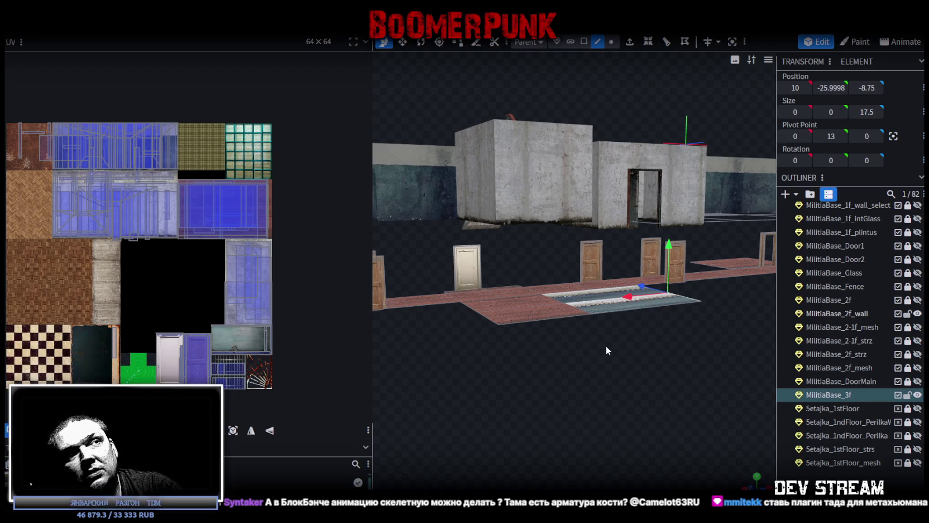
Select the new strip's lower and upper floor faces in Face mode, then switch to Animate.
drag(607, 346, 463, 378)
scroll(462, 377, up, 5)
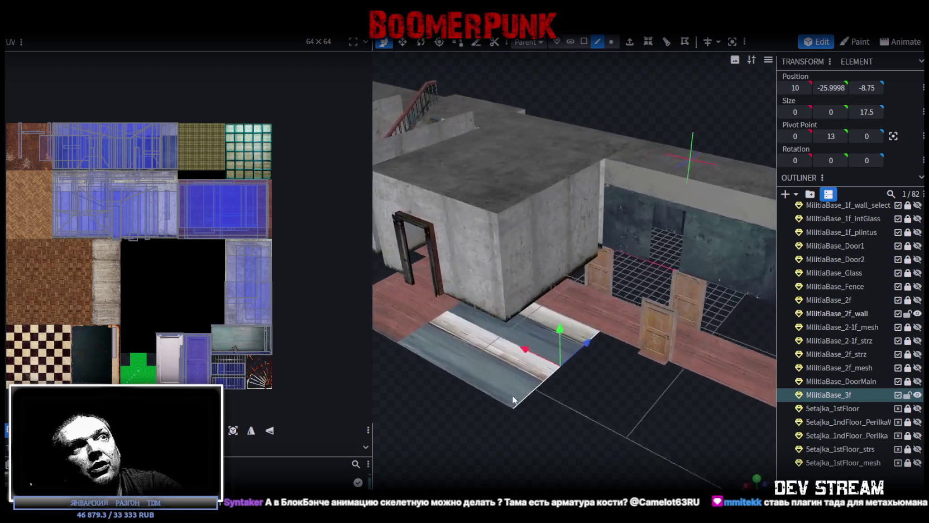
mouse_move(585, 403)
mouse_down()
mouse_move(577, 377)
mouse_move(588, 385)
mouse_move(541, 391)
mouse_move(549, 362)
mouse_move(624, 337)
mouse_move(630, 348)
mouse_up()
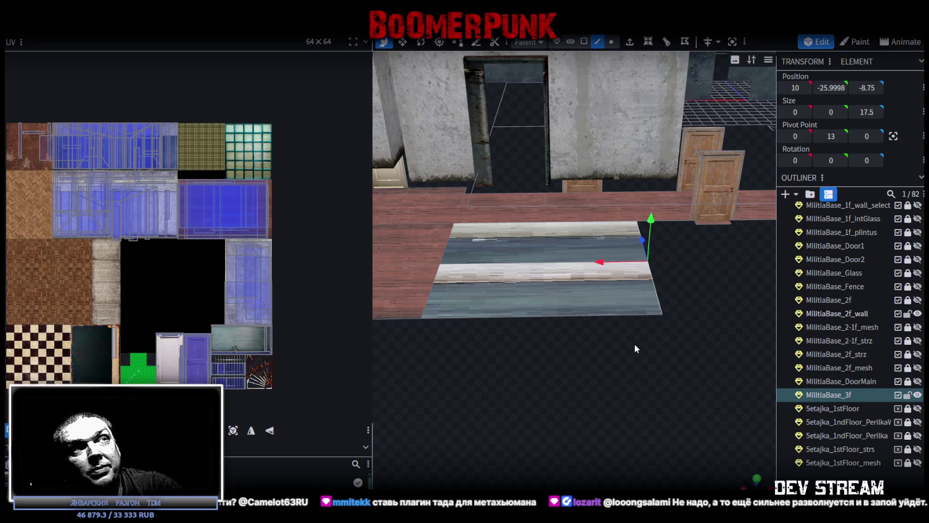
click(529, 272)
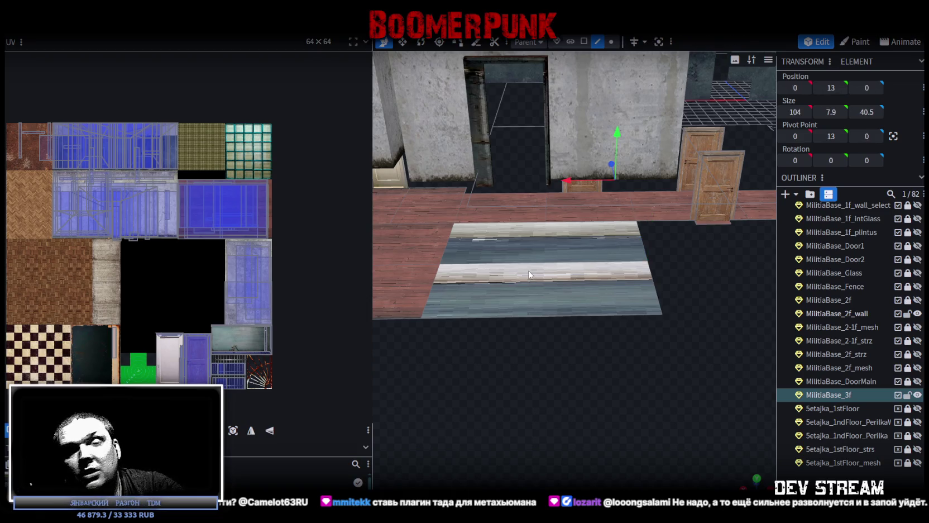
click(584, 42)
click(590, 294)
shift+click(614, 241)
mouse_move(688, 360)
mouse_down()
mouse_move(677, 339)
mouse_move(574, 329)
mouse_move(682, 318)
mouse_move(631, 319)
mouse_move(633, 311)
mouse_up()
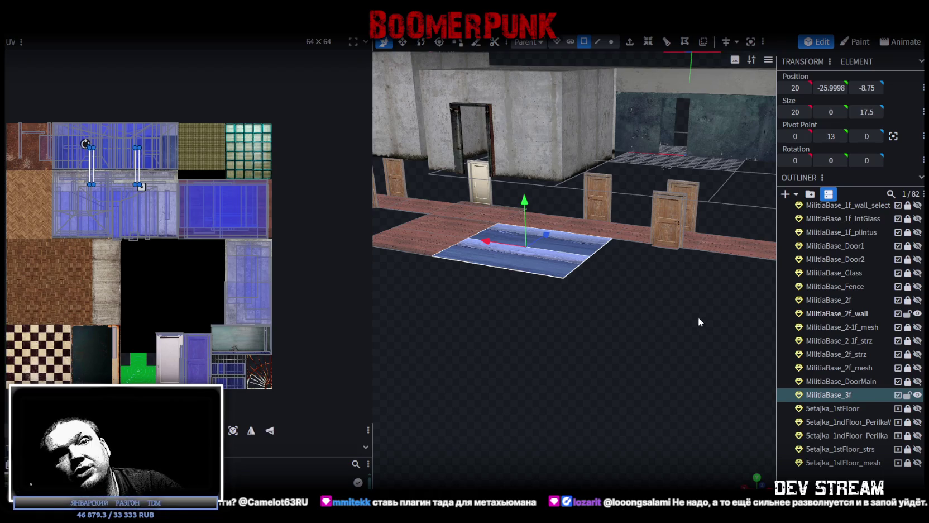
click(900, 41)
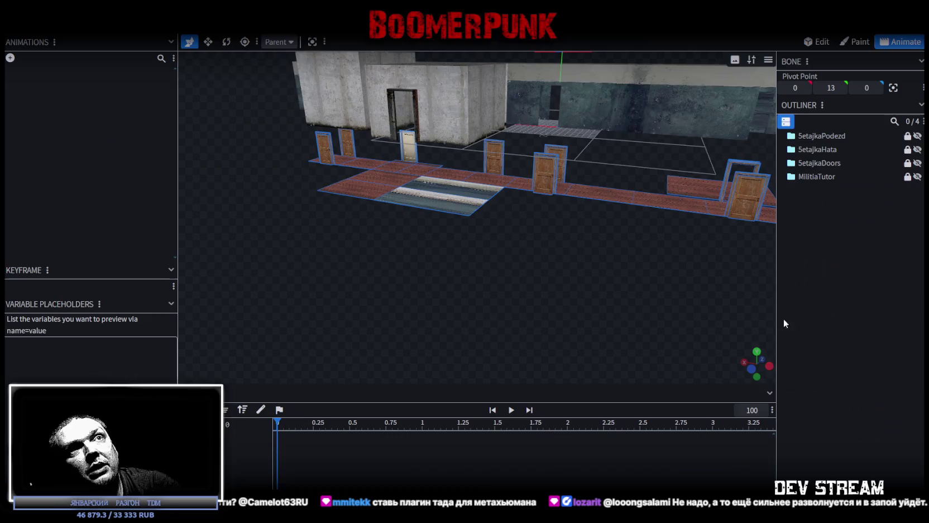
Zoom the viewport and go via Paint back to the Edit workspace with the UV layout.
scroll(561, 317, down, 4)
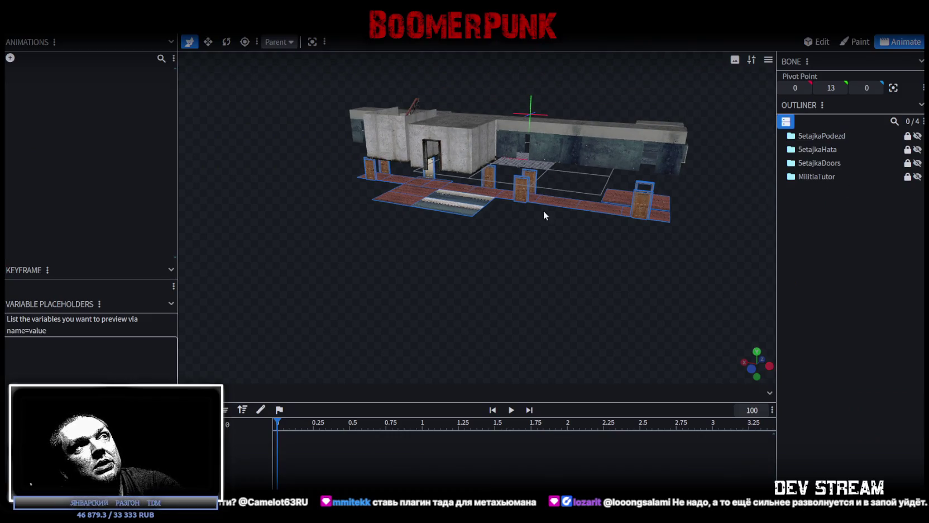
scroll(529, 288, up, 2)
scroll(534, 293, up, 2)
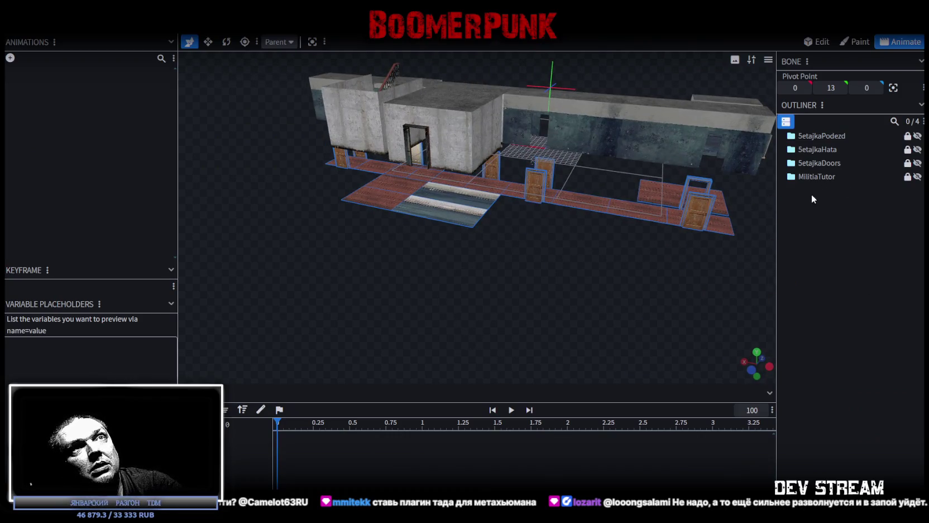
scroll(567, 272, up, 3)
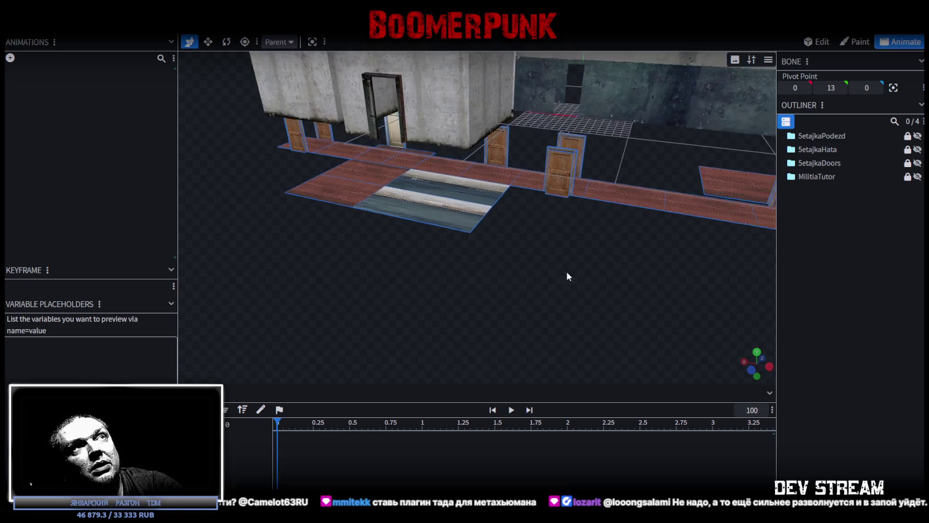
scroll(565, 267, up, 1)
scroll(568, 269, up, 1)
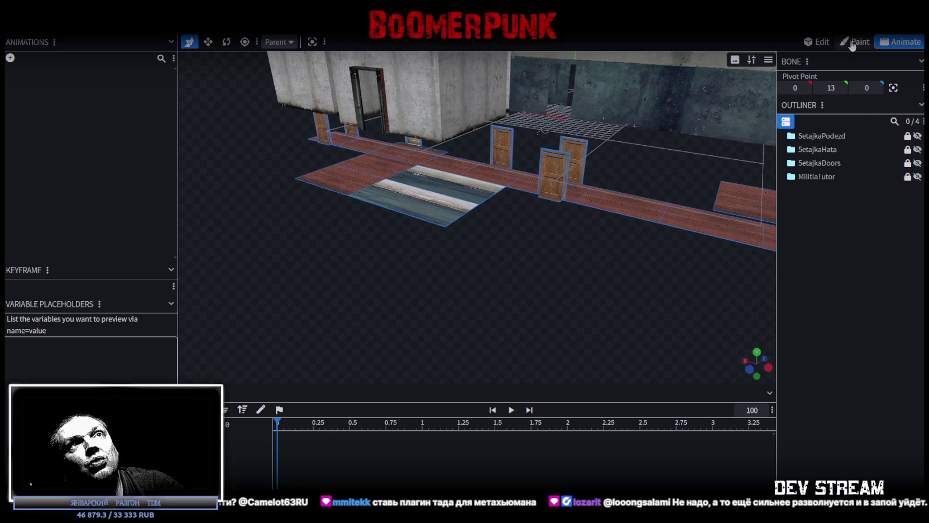
click(853, 43)
click(821, 43)
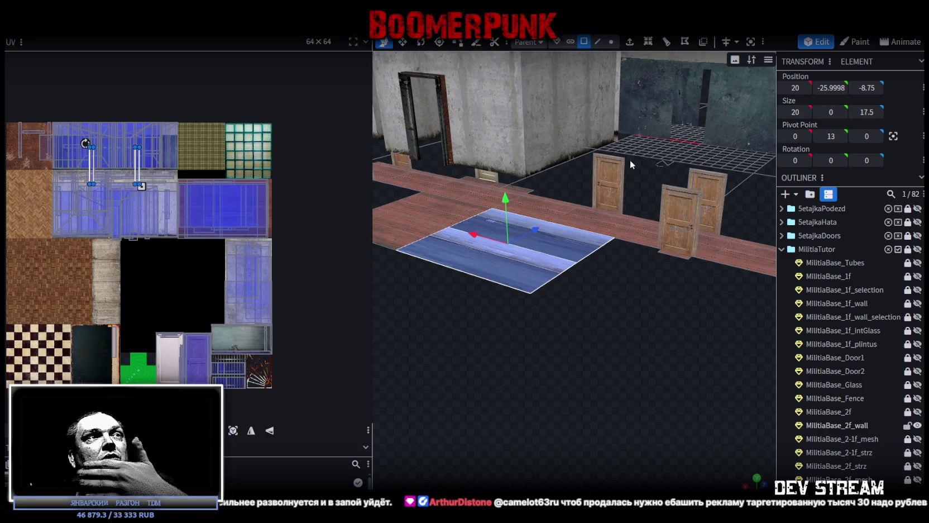
Orbit and zoom to view the glass floor plane in front of the doorway.
mouse_move(553, 302)
mouse_down()
mouse_move(594, 325)
mouse_move(601, 304)
mouse_up()
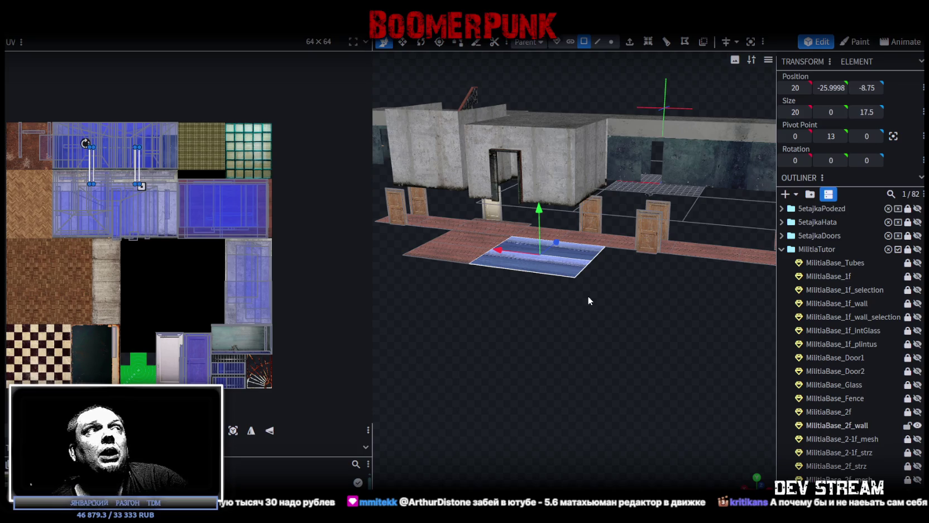
mouse_move(596, 296)
mouse_down()
mouse_move(612, 295)
mouse_move(626, 333)
mouse_move(706, 327)
mouse_move(677, 321)
mouse_move(672, 328)
mouse_up()
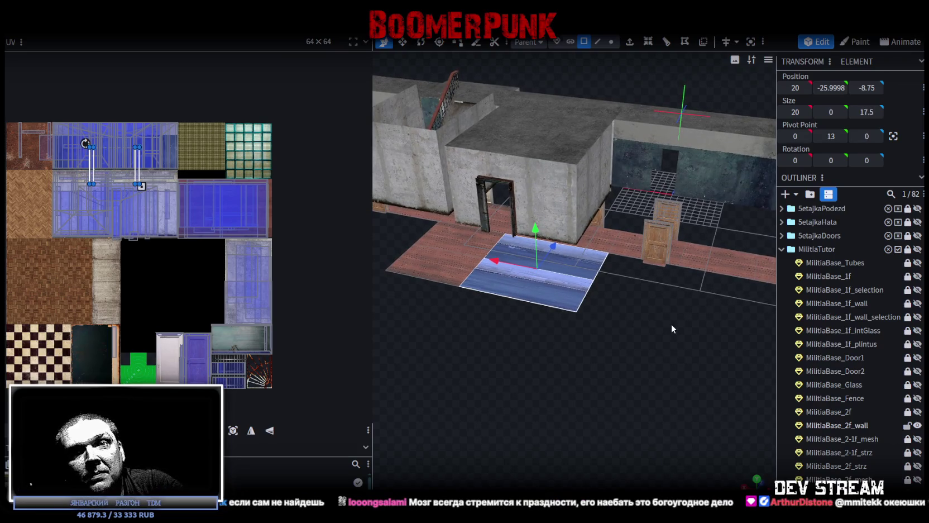
drag(672, 324, 671, 322)
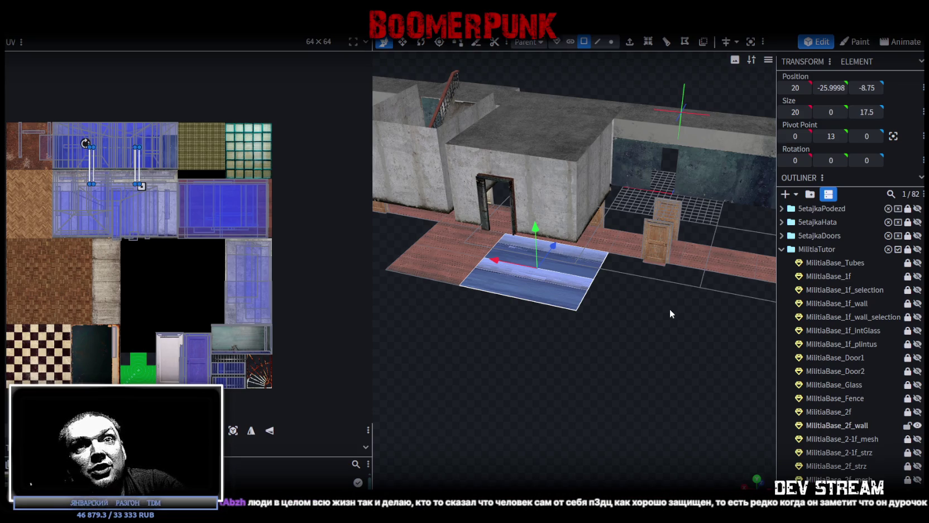
scroll(670, 303, up, 1)
scroll(643, 263, up, 1)
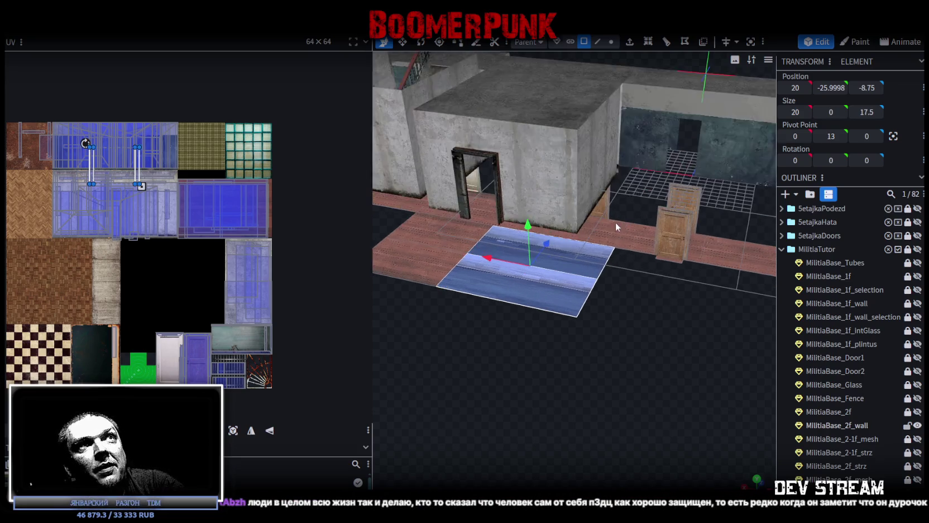
Switch to Edge mode and select only the glass floor plane's far edge.
click(598, 41)
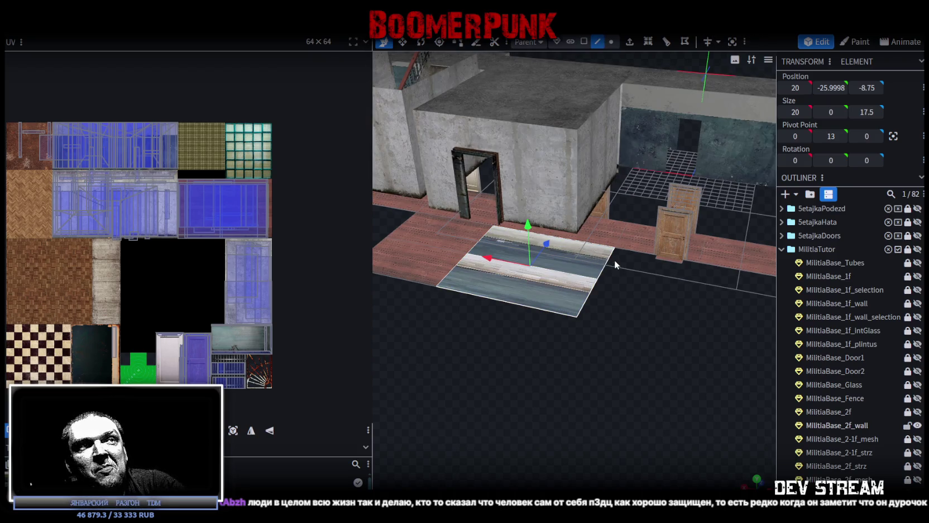
click(596, 284)
shift+click(589, 303)
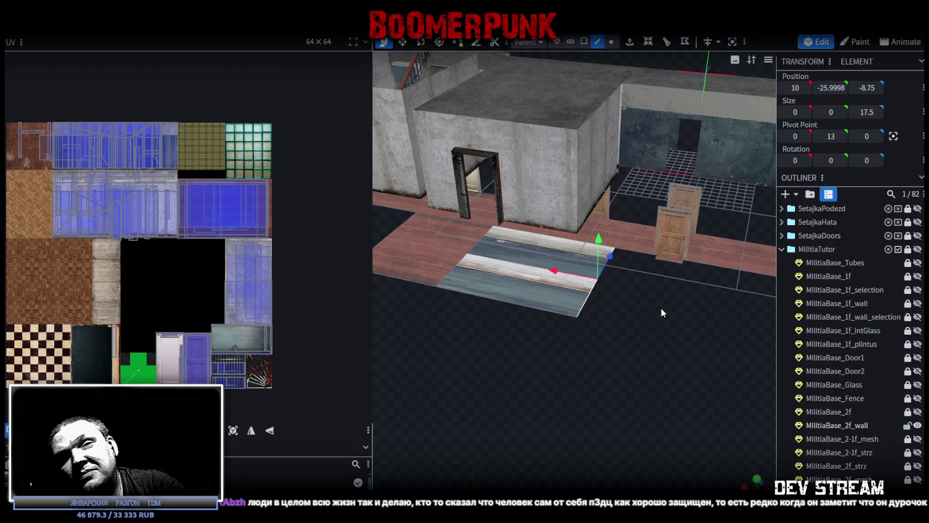
mouse_move(664, 308)
mouse_down()
mouse_move(629, 308)
mouse_move(660, 322)
mouse_move(715, 299)
mouse_move(686, 304)
mouse_move(569, 287)
mouse_move(436, 292)
mouse_move(585, 283)
mouse_move(654, 303)
mouse_move(571, 295)
mouse_up()
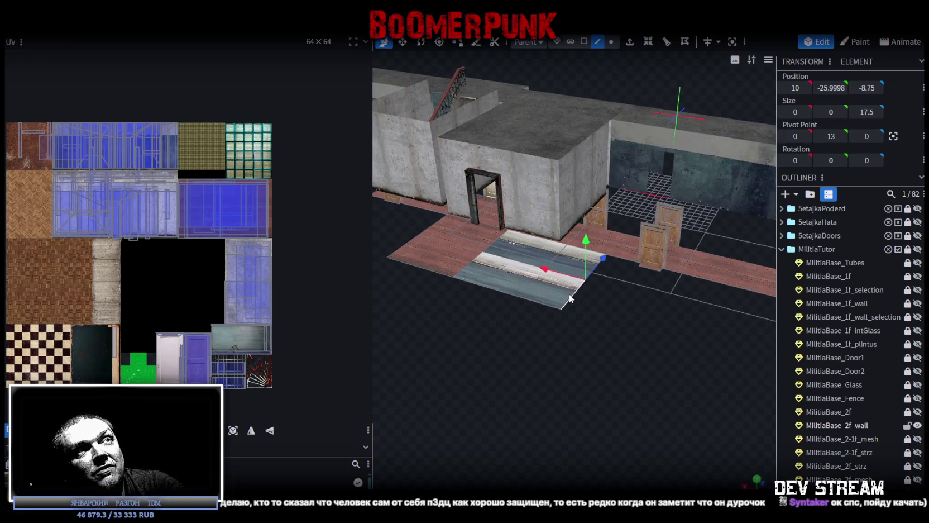
click(604, 258)
drag(612, 347, 627, 336)
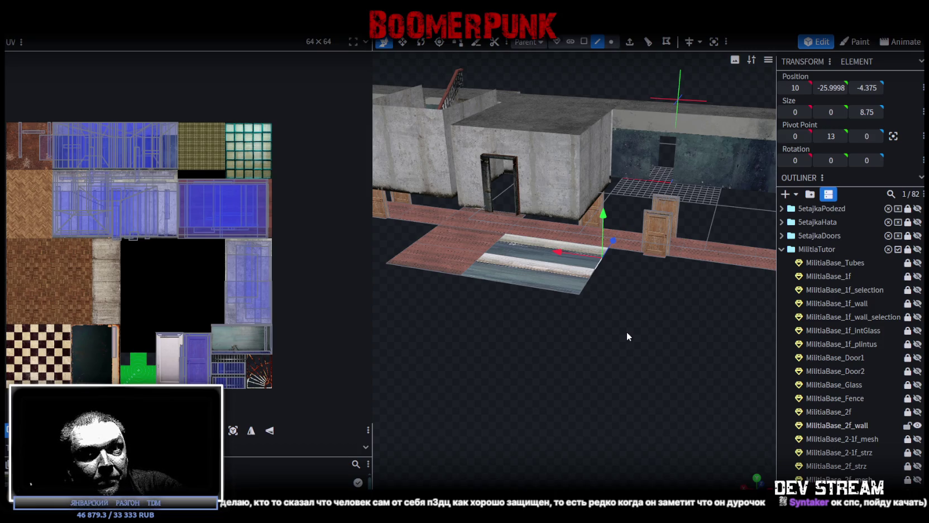
drag(627, 332, 627, 331)
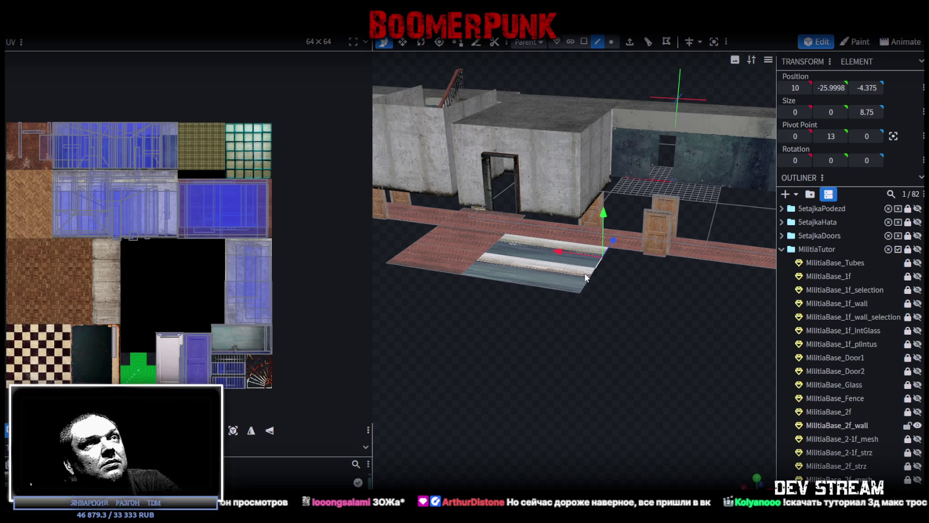
Select the MilitiaBase_2f_wall panel and pick its end face in Face mode.
scroll(651, 364, down, 3)
mouse_move(652, 365)
mouse_down()
mouse_move(604, 334)
mouse_move(689, 314)
mouse_move(667, 306)
mouse_move(660, 323)
mouse_move(458, 347)
mouse_move(650, 359)
mouse_move(562, 364)
mouse_up()
scroll(604, 334, up, 5)
scroll(662, 323, down, 3)
scroll(650, 359, up, 3)
scroll(562, 363, up, 1)
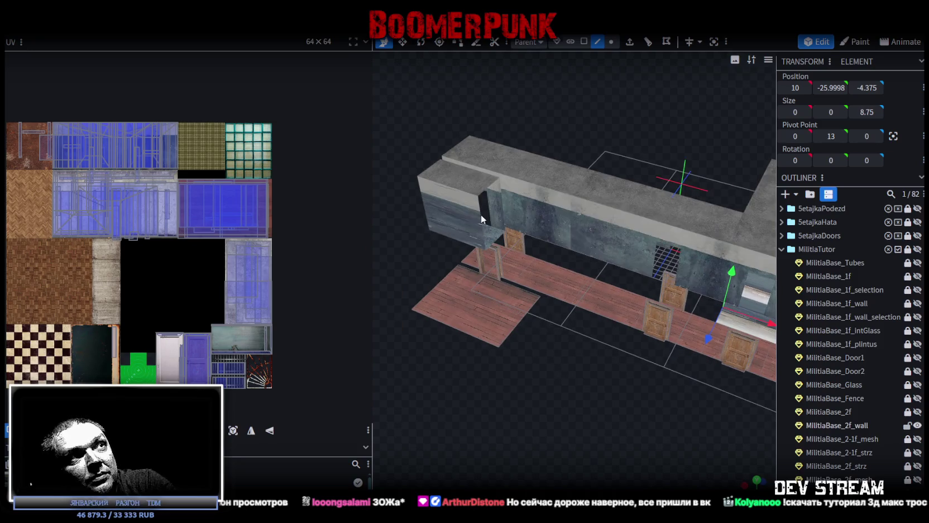
click(470, 211)
click(583, 42)
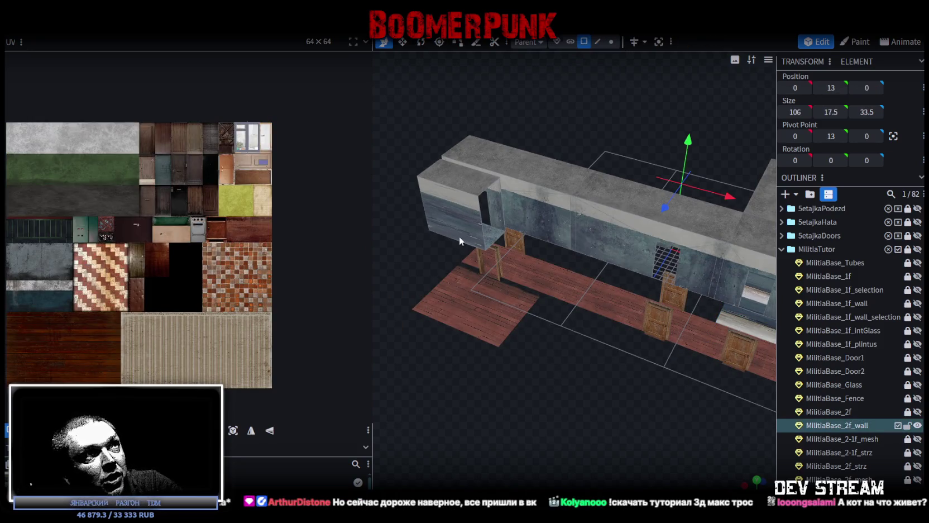
click(459, 237)
mouse_move(389, 212)
mouse_down()
mouse_move(441, 213)
mouse_move(406, 194)
mouse_move(429, 209)
mouse_move(412, 240)
mouse_move(412, 289)
mouse_move(413, 177)
mouse_move(443, 170)
mouse_move(470, 213)
mouse_move(645, 357)
mouse_move(534, 316)
mouse_move(734, 302)
mouse_move(696, 310)
mouse_up()
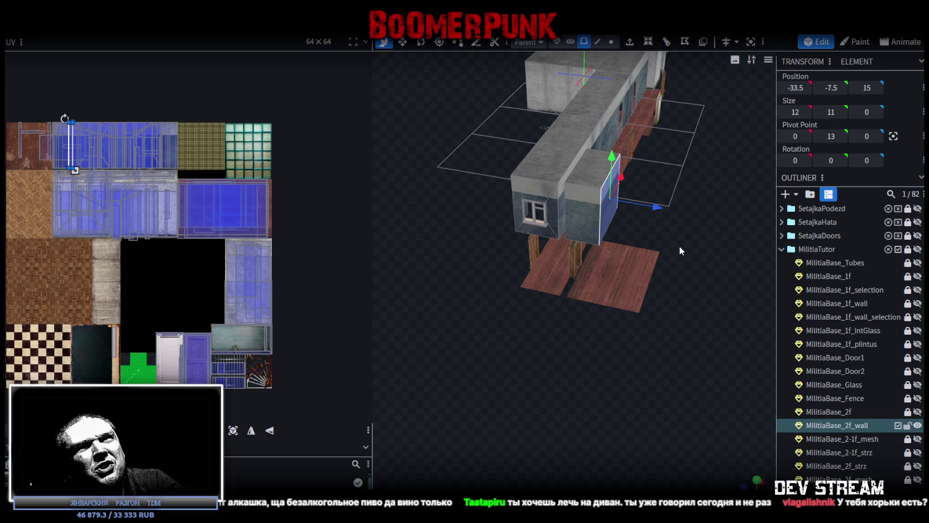
mouse_move(688, 247)
mouse_down()
mouse_move(672, 263)
mouse_move(703, 260)
mouse_move(693, 251)
mouse_move(681, 258)
mouse_move(686, 244)
mouse_up()
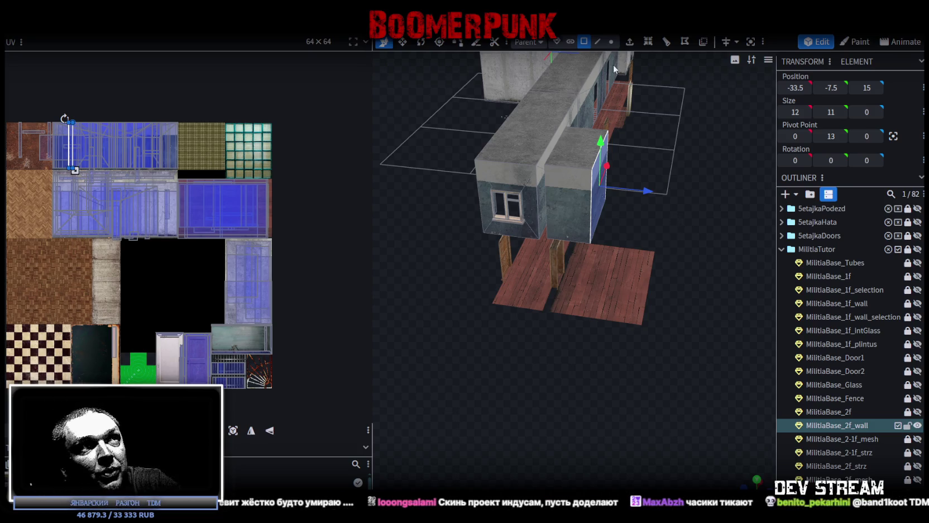
Select the 20 by 8.75 striped glass floor plane in front of the doorway.
scroll(644, 329, up, 2)
scroll(643, 329, down, 3)
mouse_move(555, 352)
mouse_down()
mouse_move(651, 311)
mouse_move(657, 331)
mouse_move(546, 340)
mouse_move(616, 310)
mouse_move(527, 292)
mouse_up()
click(519, 279)
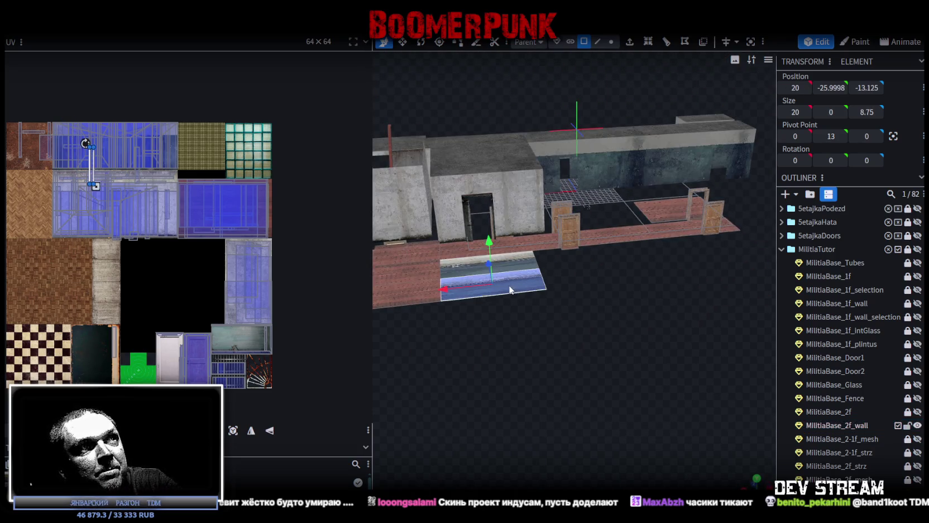
Select the pale door, then box-select several doors along the front row.
scroll(599, 311, up, 2)
mouse_move(599, 311)
mouse_down()
mouse_move(589, 316)
mouse_move(597, 303)
mouse_move(737, 294)
mouse_move(595, 285)
mouse_move(634, 305)
mouse_move(592, 305)
mouse_move(521, 220)
mouse_move(595, 345)
mouse_move(691, 332)
mouse_move(615, 328)
mouse_move(569, 337)
mouse_move(579, 325)
mouse_move(603, 345)
mouse_move(599, 363)
mouse_move(638, 310)
mouse_move(594, 316)
mouse_move(596, 332)
mouse_move(605, 323)
mouse_up()
click(520, 220)
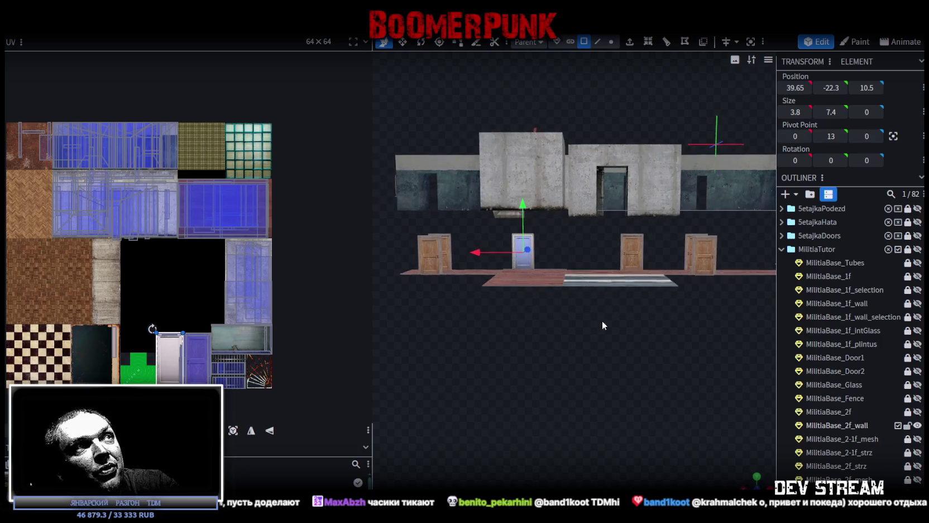
ctrl+drag(397, 227, 657, 263)
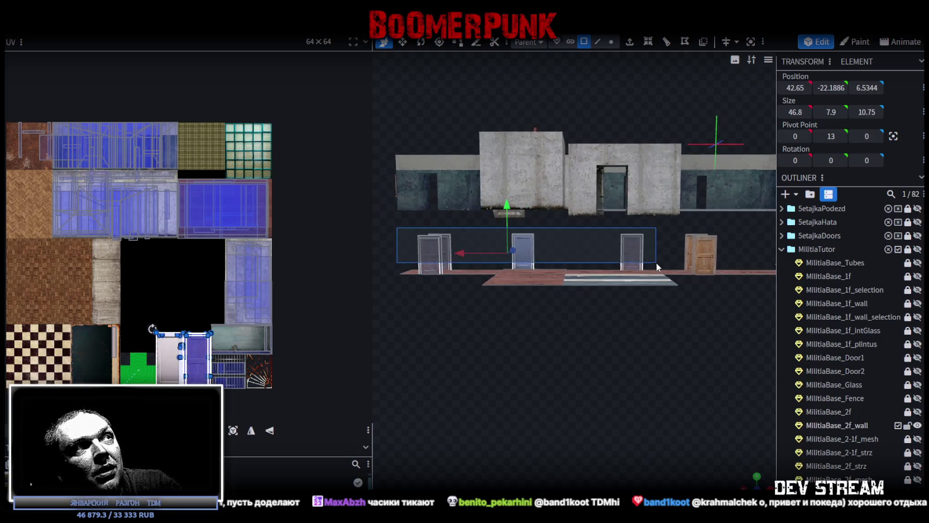
Inspect the wooden floor by selecting the large floor mesh and sections near the walls.
mouse_move(556, 354)
mouse_down()
mouse_move(576, 368)
mouse_move(506, 338)
mouse_move(601, 359)
mouse_up()
scroll(601, 359, up, 5)
click(538, 264)
mouse_move(538, 264)
mouse_down()
mouse_move(588, 274)
mouse_move(488, 234)
mouse_up()
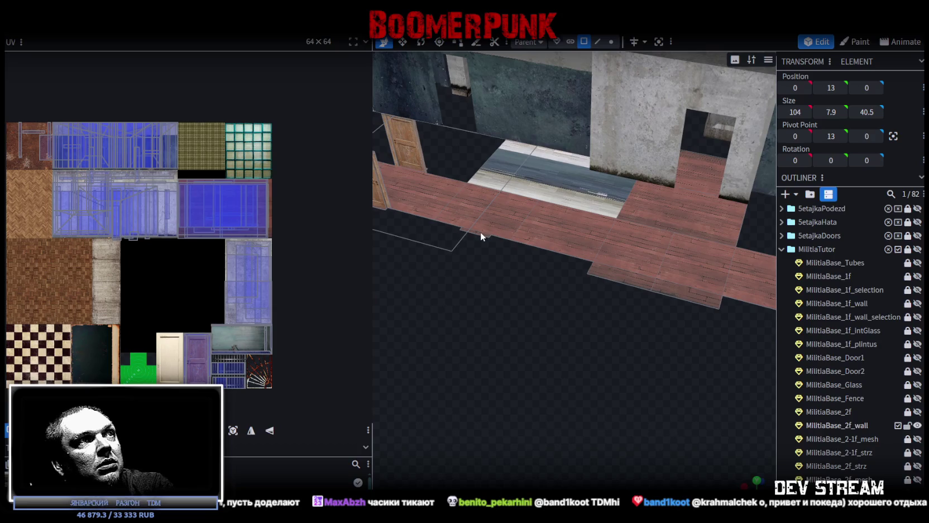
click(480, 232)
mouse_move(663, 375)
mouse_down()
mouse_move(536, 322)
mouse_move(721, 287)
mouse_up()
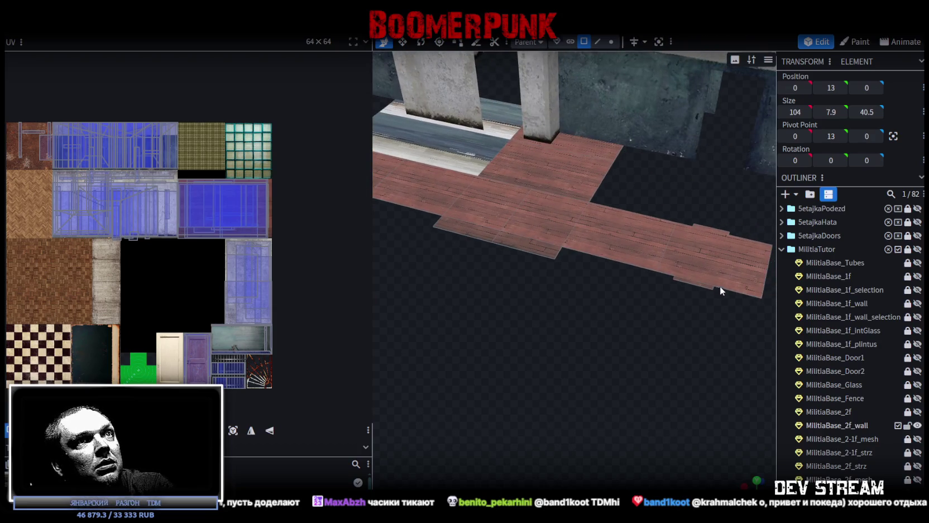
click(720, 229)
mouse_move(720, 229)
mouse_down()
mouse_move(519, 357)
mouse_move(520, 338)
mouse_move(605, 332)
mouse_move(480, 332)
mouse_up()
Select the striped glass floor plane with edge selection active.
scroll(520, 337, up, 3)
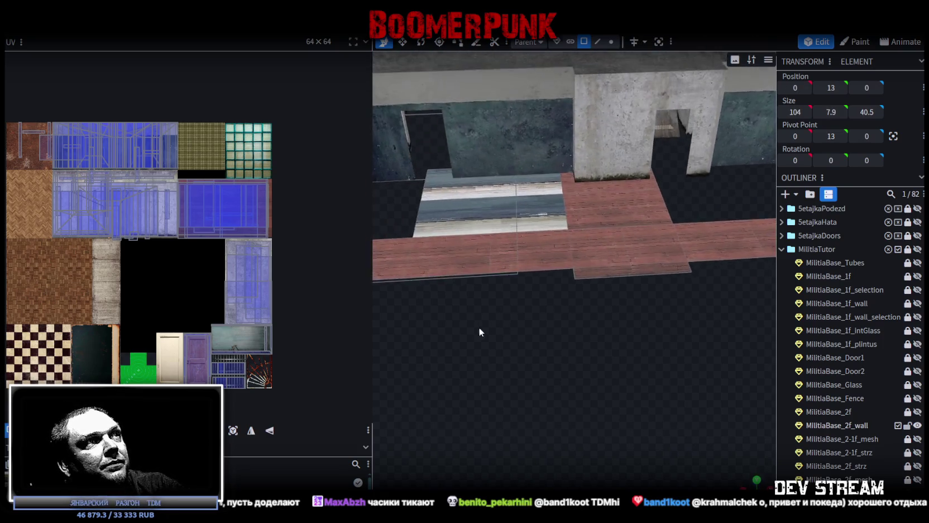
scroll(480, 332, down, 3)
mouse_move(550, 338)
mouse_down()
mouse_move(616, 309)
mouse_move(551, 320)
mouse_up()
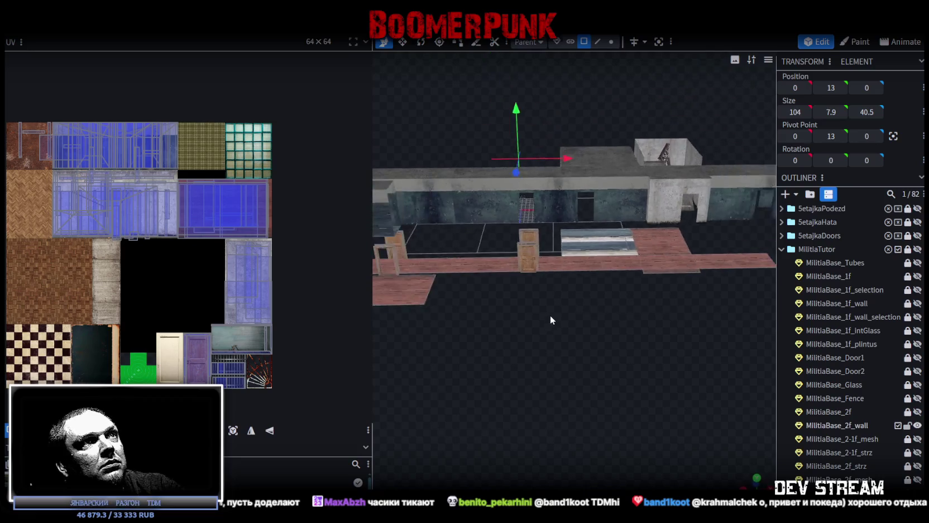
scroll(551, 320, up, 3)
click(618, 236)
scroll(505, 361, up, 3)
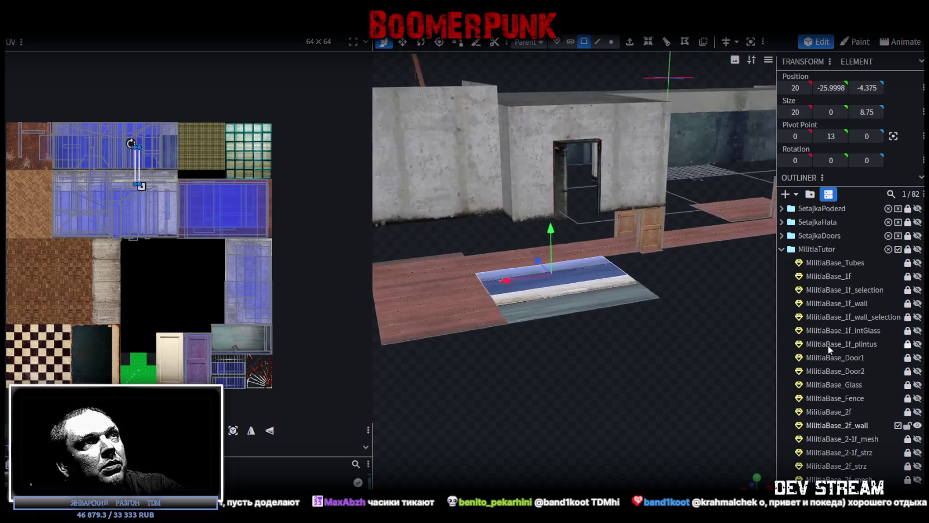
scroll(640, 341, up, 3)
click(597, 42)
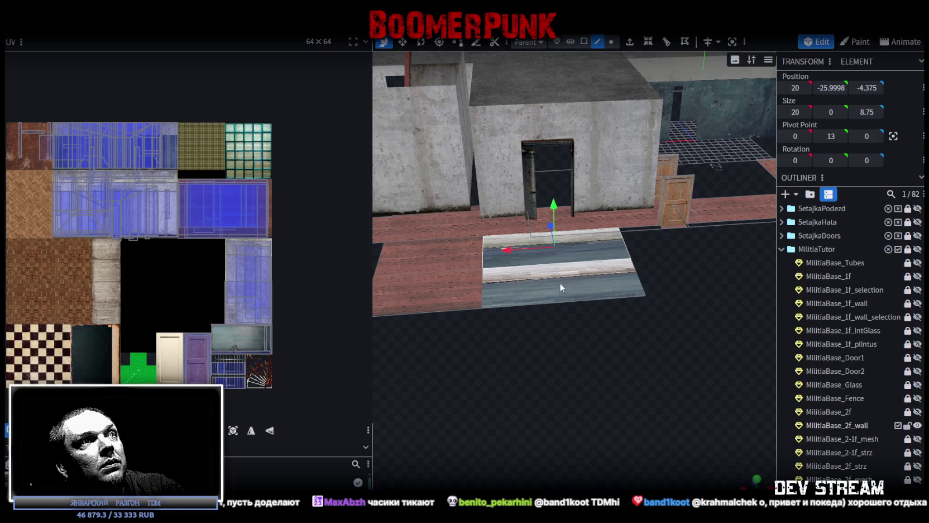
Cut an edge loop at the glass floor's front edge, push the vertices outward and merge them.
click(565, 300)
click(650, 43)
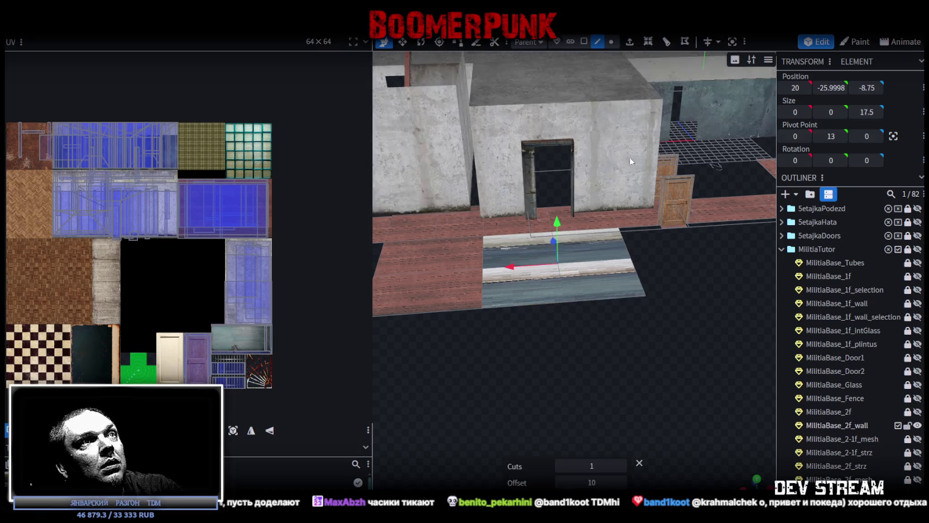
mouse_move(630, 157)
mouse_down()
mouse_move(614, 360)
mouse_move(595, 353)
mouse_move(618, 308)
mouse_up()
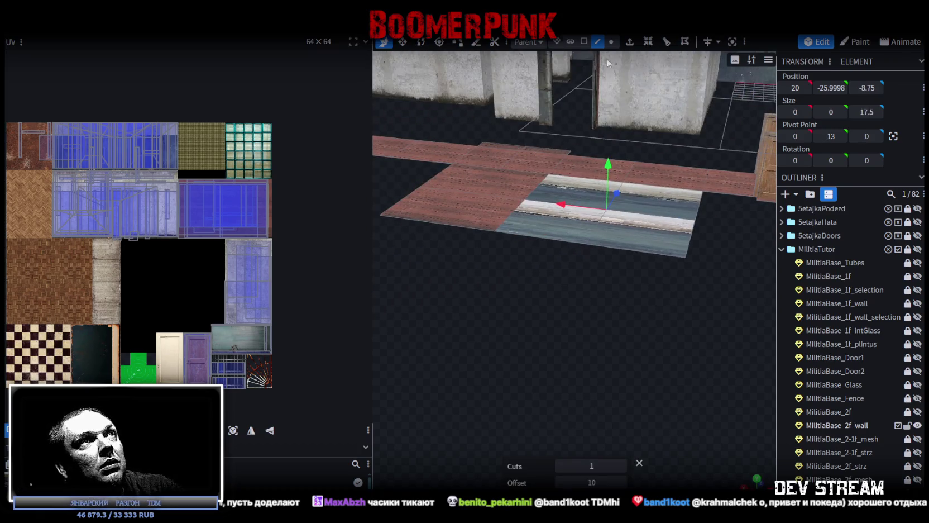
drag(613, 199, 609, 277)
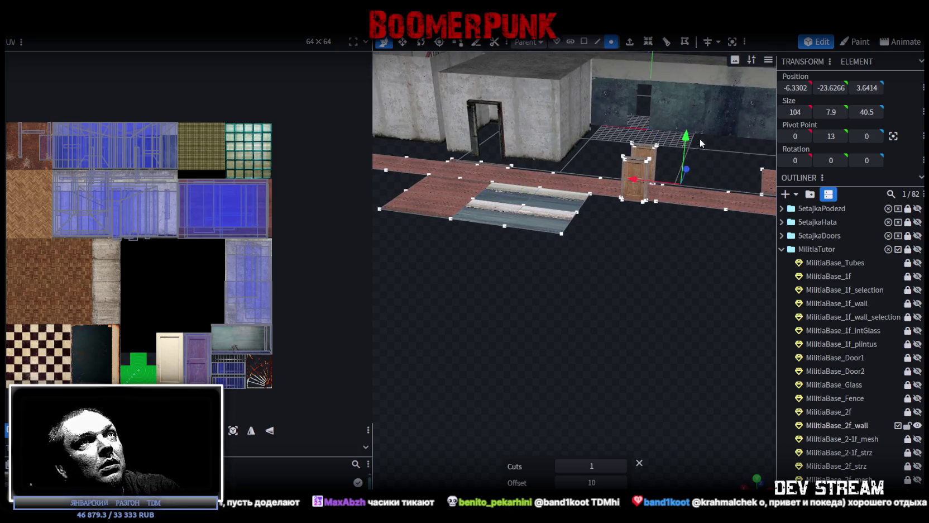
drag(688, 136, 689, 140)
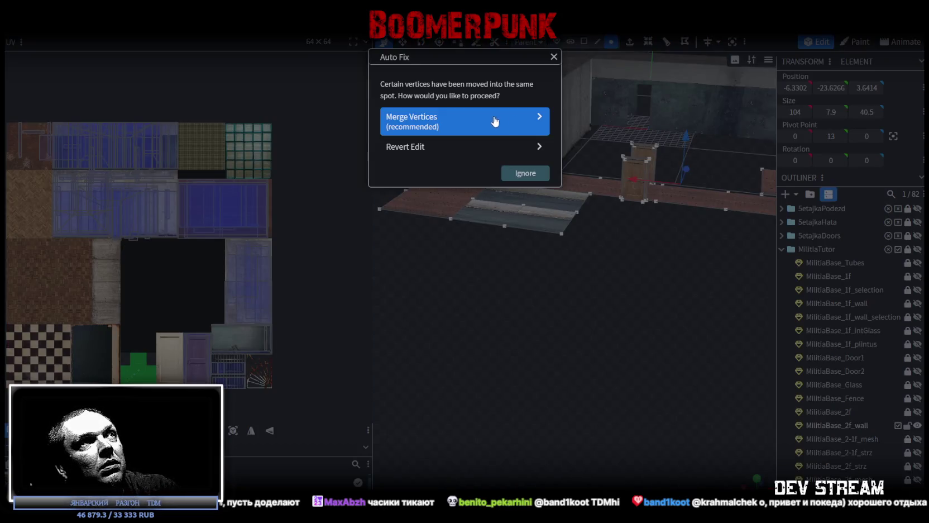
click(496, 122)
mouse_move(660, 311)
mouse_down()
mouse_move(464, 308)
mouse_move(504, 340)
mouse_move(565, 309)
mouse_move(651, 341)
mouse_move(582, 289)
mouse_move(680, 357)
mouse_move(698, 333)
mouse_move(598, 398)
mouse_move(436, 366)
mouse_move(497, 353)
mouse_move(677, 353)
mouse_move(686, 343)
mouse_move(646, 336)
mouse_move(588, 348)
mouse_move(669, 347)
mouse_up()
scroll(665, 322, up, 3)
scroll(674, 339, up, 3)
scroll(668, 352, down, 3)
scroll(668, 356, up, 3)
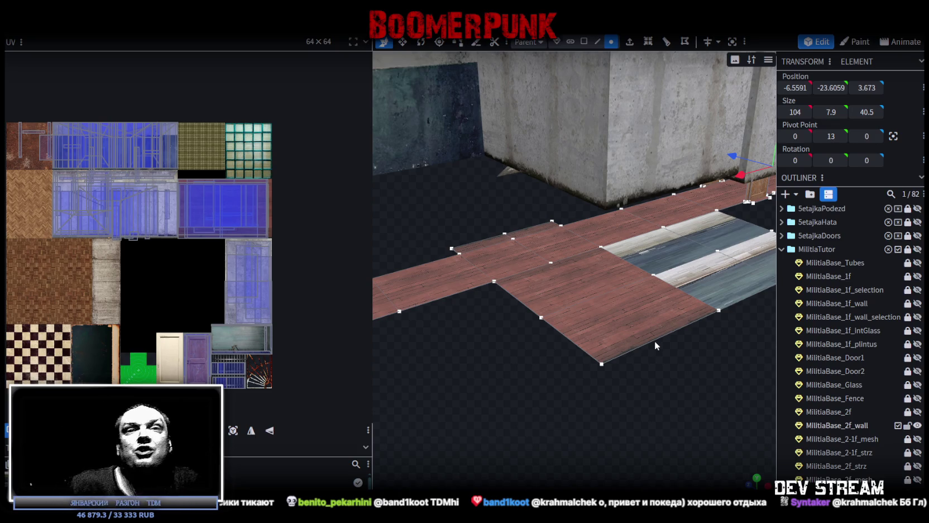
mouse_move(699, 374)
mouse_down()
mouse_move(706, 369)
mouse_move(673, 359)
mouse_up()
scroll(672, 361, up, 5)
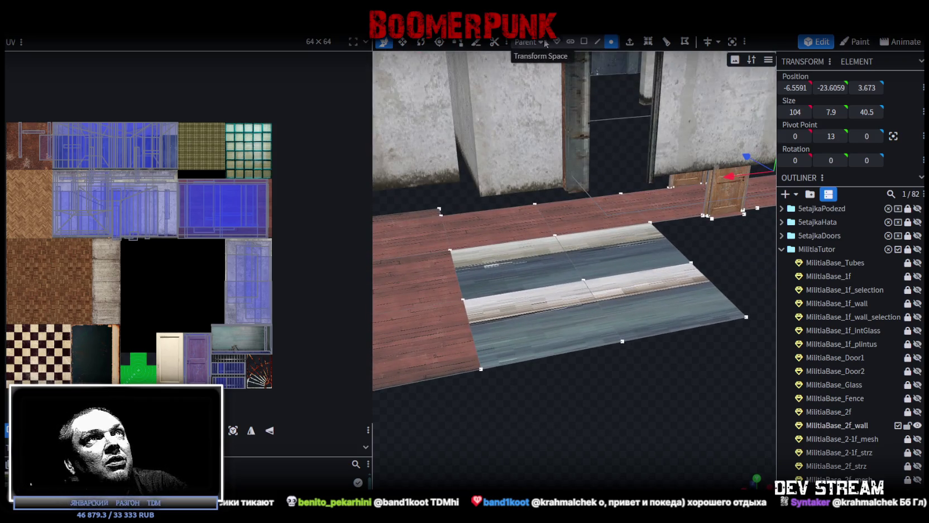
click(584, 42)
click(677, 304)
shift+click(588, 229)
mouse_move(589, 230)
mouse_down()
mouse_move(712, 333)
mouse_move(694, 349)
mouse_move(553, 300)
mouse_move(623, 323)
mouse_move(633, 312)
mouse_move(521, 338)
mouse_move(523, 376)
mouse_move(597, 315)
mouse_move(625, 333)
mouse_move(590, 330)
mouse_move(643, 66)
mouse_up()
click(598, 41)
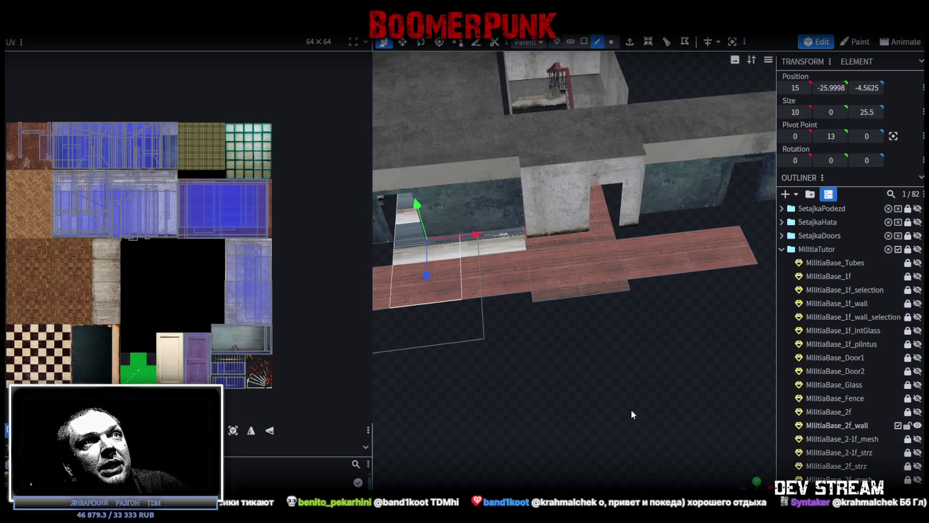
mouse_move(632, 410)
mouse_down()
mouse_move(418, 410)
mouse_move(370, 392)
mouse_up()
click(628, 315)
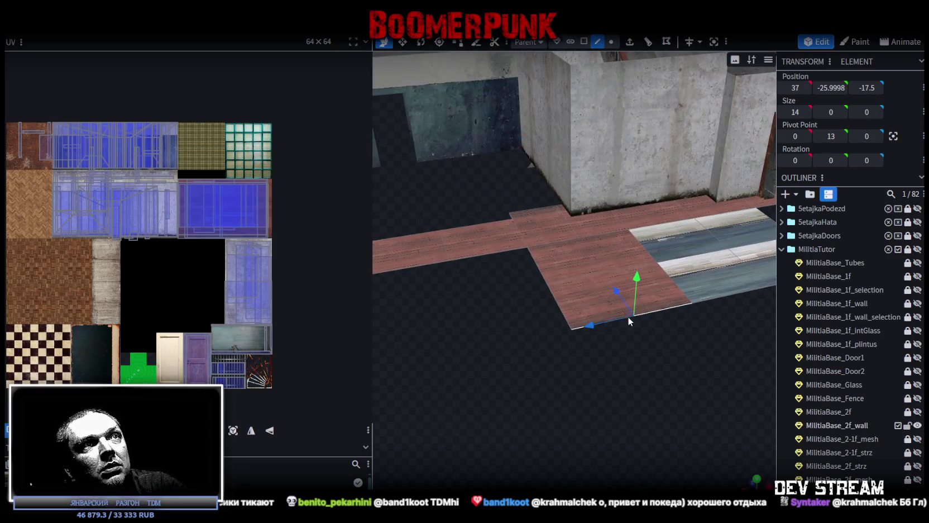
click(650, 42)
mouse_move(497, 333)
mouse_down()
mouse_move(713, 344)
mouse_move(610, 352)
mouse_move(562, 344)
mouse_move(601, 327)
mouse_move(610, 336)
mouse_move(608, 317)
mouse_move(611, 327)
mouse_up()
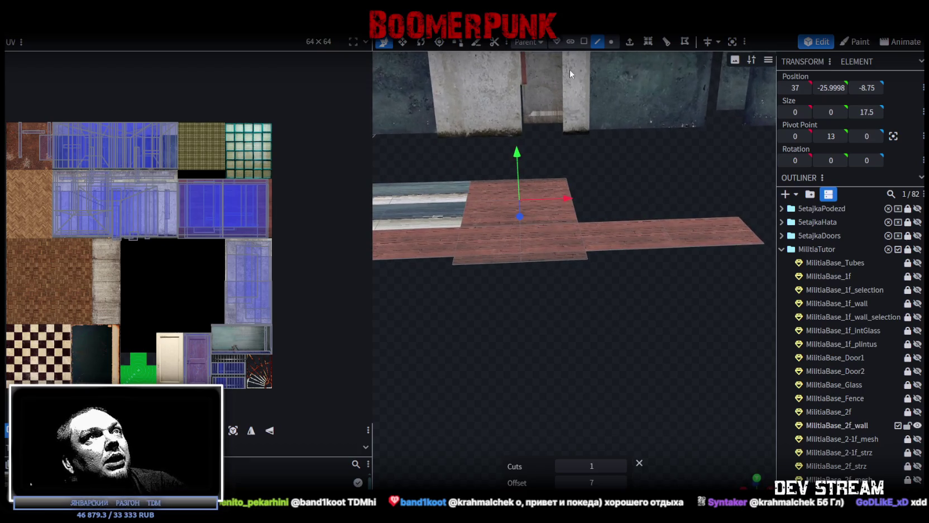
click(498, 265)
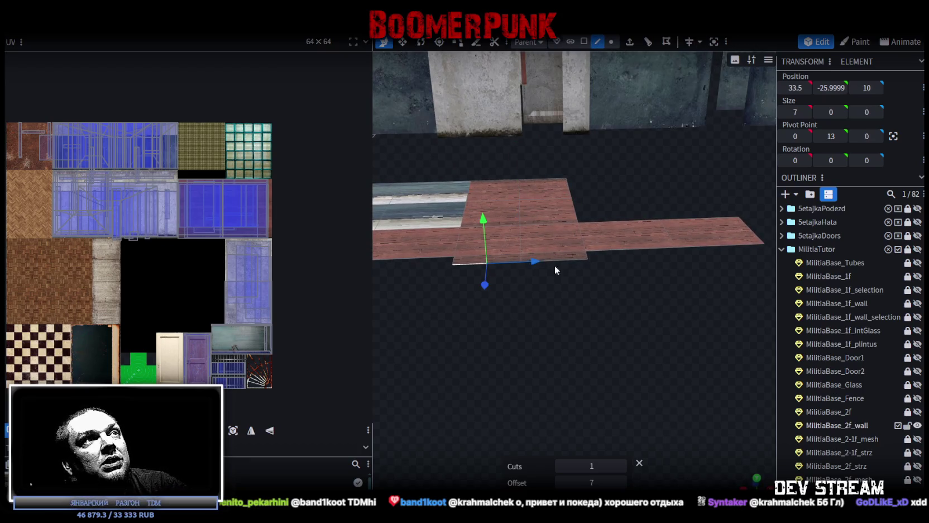
mouse_move(574, 260)
mouse_down()
mouse_move(543, 330)
mouse_move(515, 309)
mouse_up()
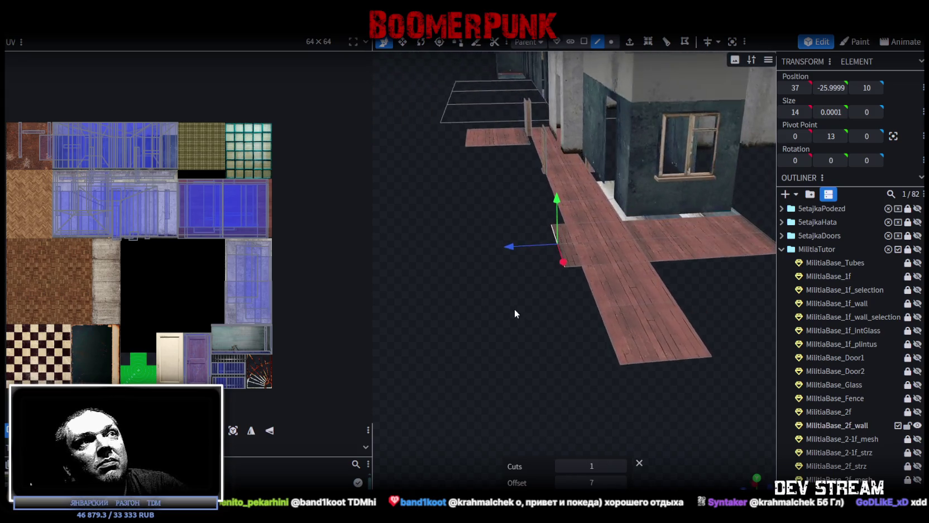
scroll(517, 315, up, 2)
scroll(525, 312, up, 2)
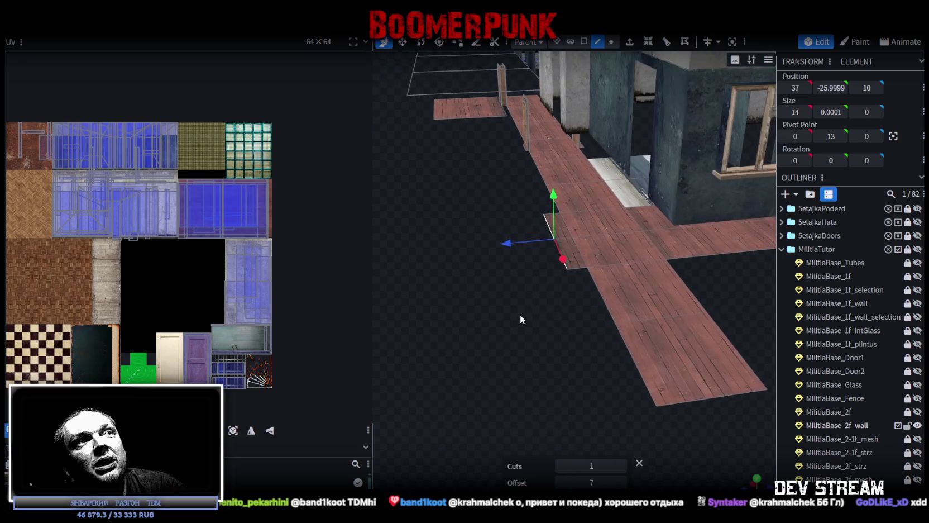
mouse_move(526, 312)
mouse_down()
mouse_move(500, 302)
mouse_move(702, 258)
mouse_move(678, 317)
mouse_move(663, 324)
mouse_move(670, 319)
mouse_up()
click(727, 248)
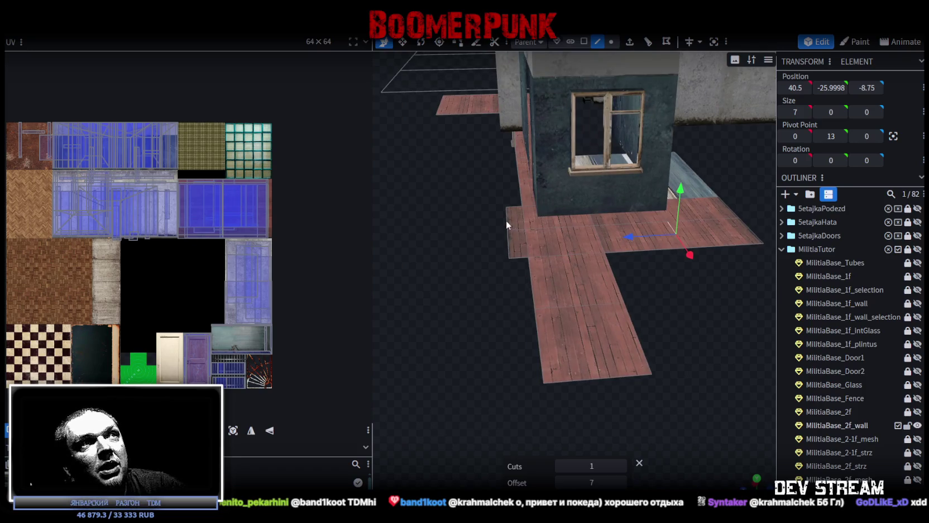
click(506, 256)
drag(471, 276, 472, 285)
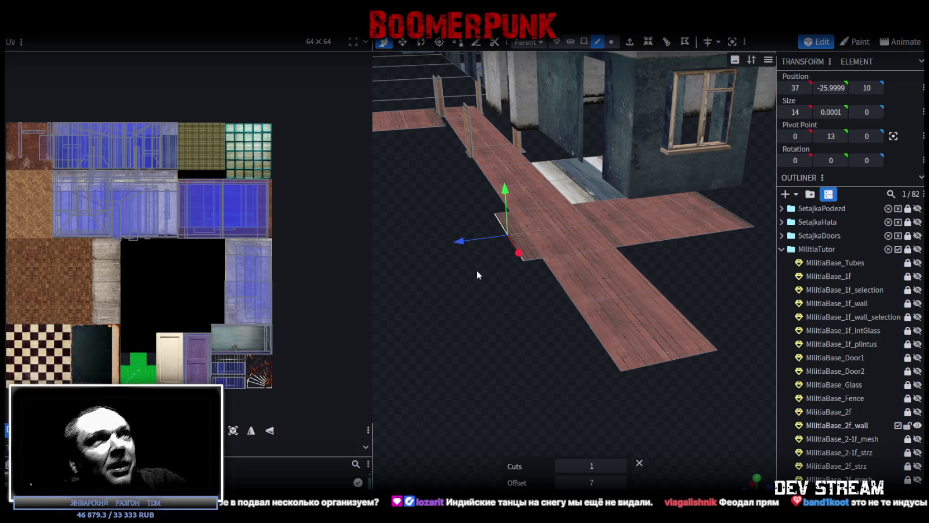
drag(476, 271, 530, 332)
scroll(486, 298, up, 3)
mouse_move(486, 299)
mouse_down()
mouse_move(576, 320)
mouse_move(568, 316)
mouse_up()
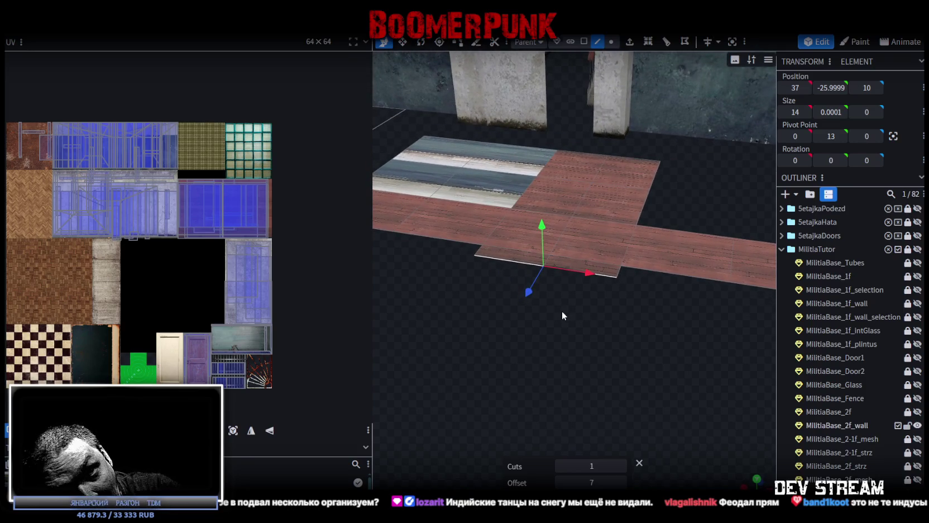
mouse_move(599, 309)
mouse_down()
mouse_move(603, 316)
mouse_move(570, 334)
mouse_move(551, 326)
mouse_move(566, 335)
mouse_move(571, 330)
mouse_move(477, 321)
mouse_move(676, 276)
mouse_up()
mouse_move(669, 239)
mouse_down()
mouse_move(462, 315)
mouse_move(572, 283)
mouse_up()
click(710, 245)
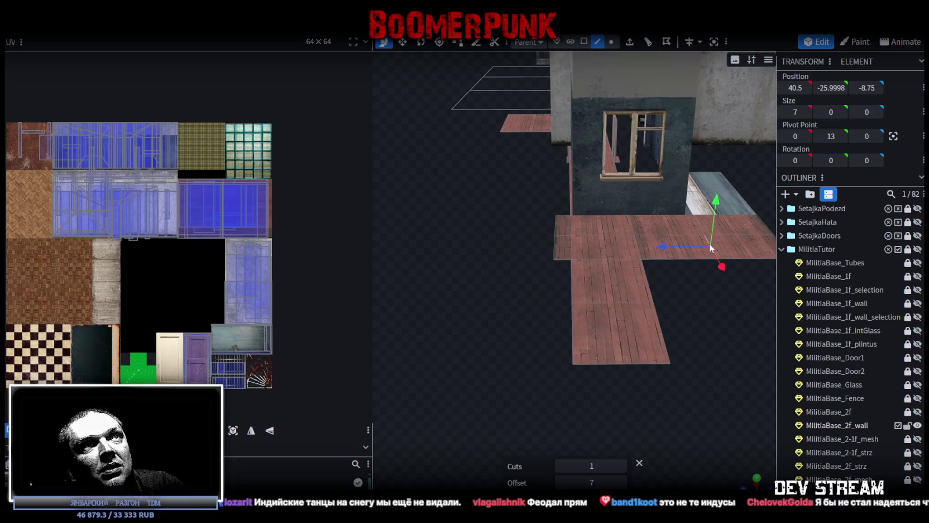
Select two wooden floor faces in Face mode.
right_click(673, 284)
click(585, 42)
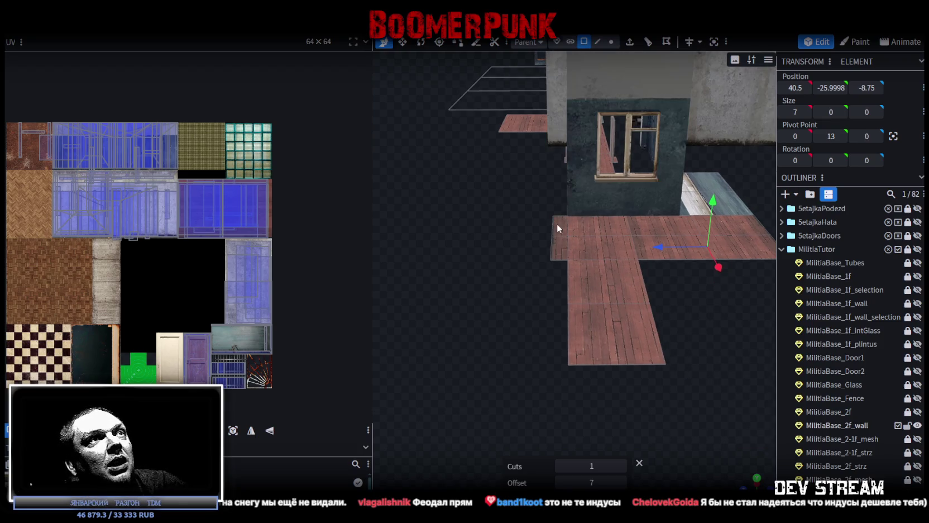
shift+click(557, 256)
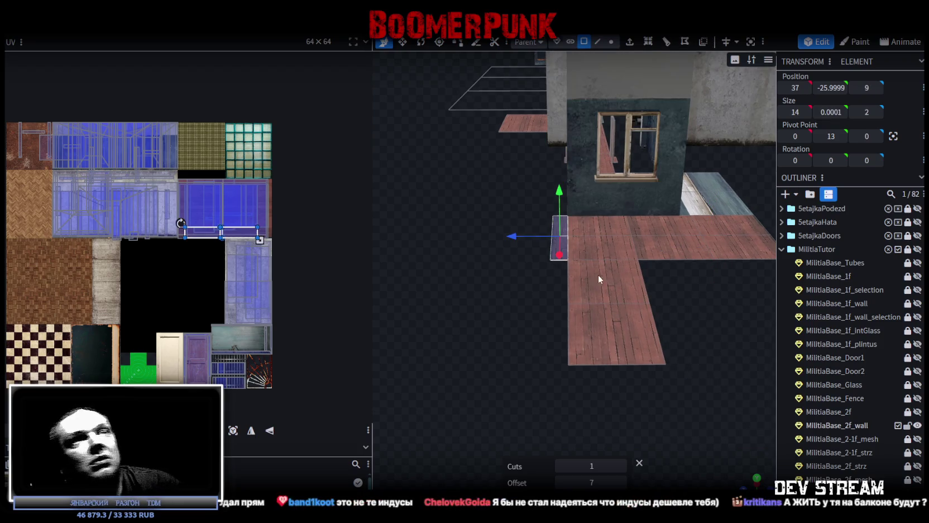
click(608, 330)
drag(675, 332, 584, 329)
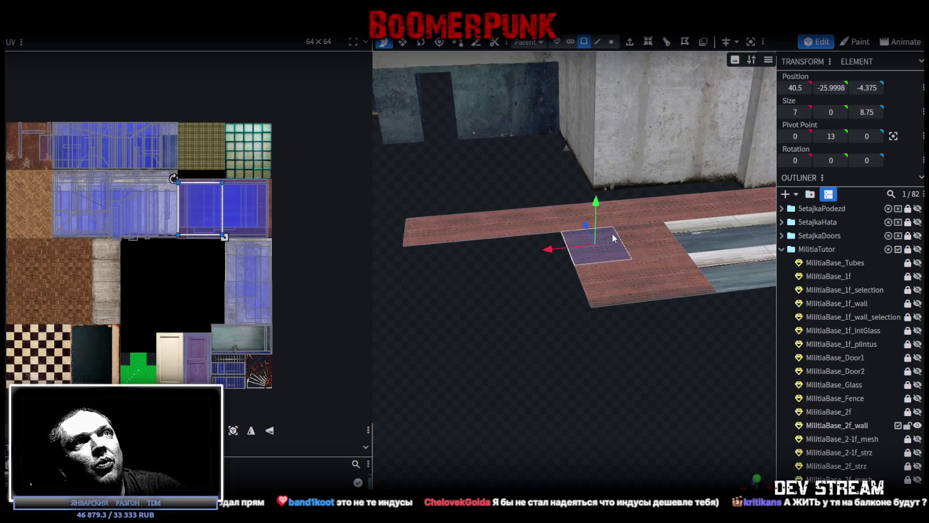
click(620, 257)
shift+click(660, 249)
Copy and paste the two floor faces, slide them along X and merge vertices.
right_click(660, 268)
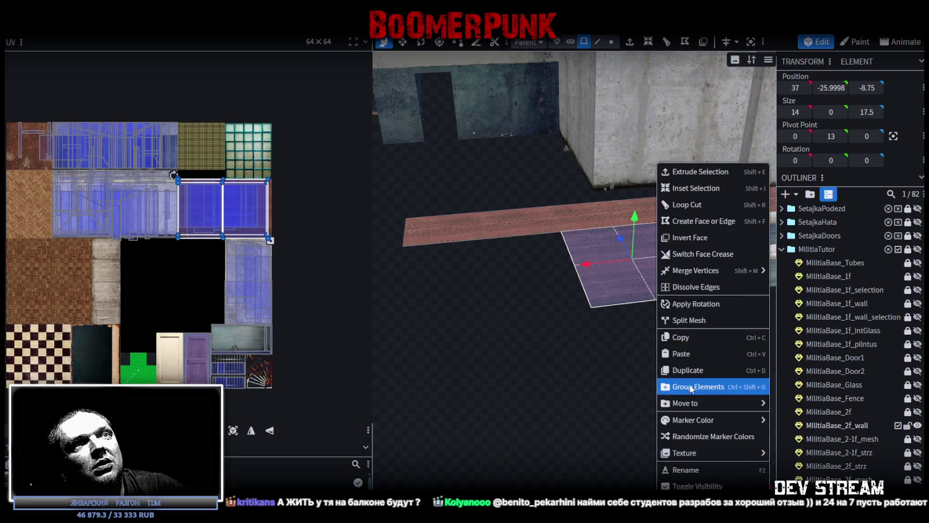
click(684, 339)
right_click(633, 298)
click(657, 355)
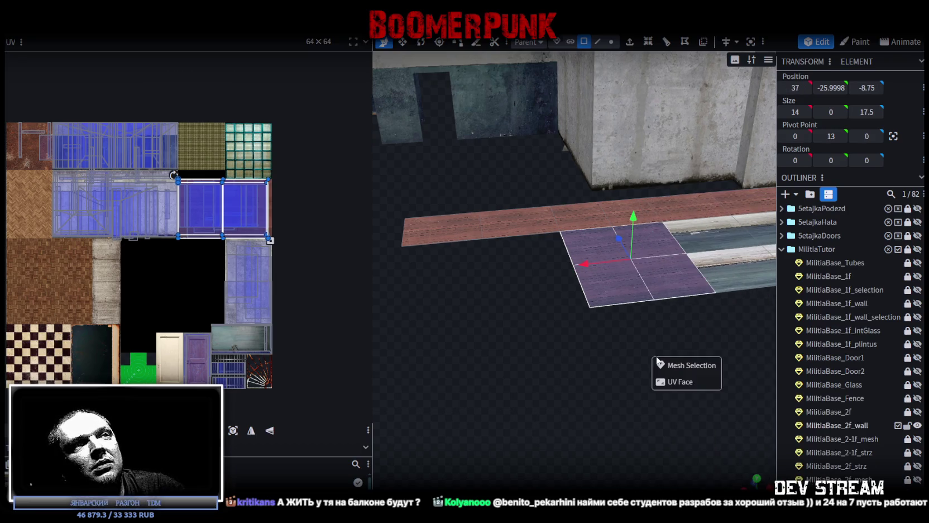
drag(571, 272, 458, 275)
mouse_move(458, 274)
right_down()
mouse_move(557, 370)
mouse_move(579, 374)
right_up()
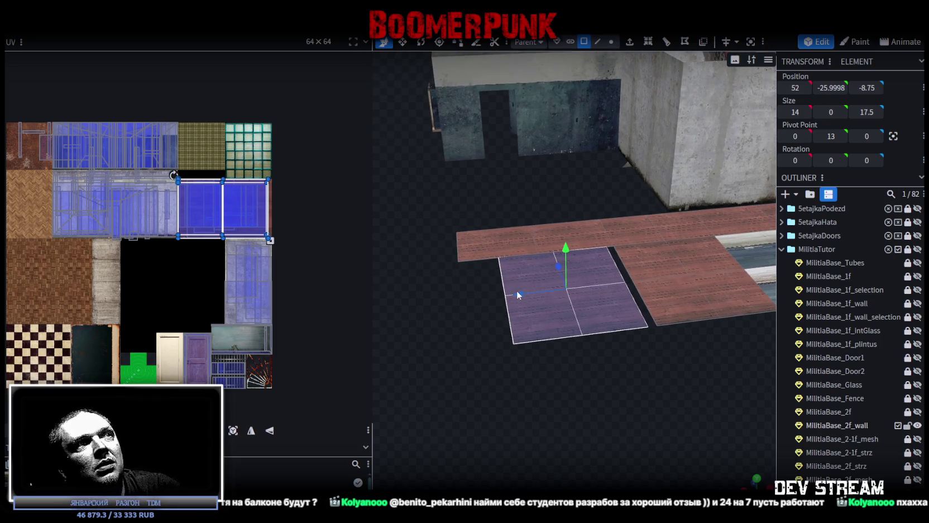
drag(528, 293, 529, 292)
click(495, 134)
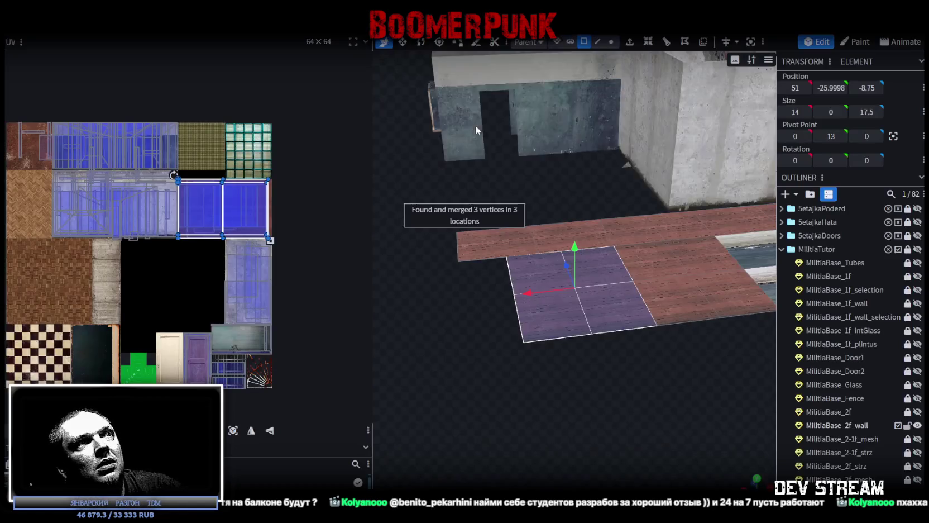
Stretch the new floor's left edge and long outer edge along X, merging vertices after each.
drag(475, 125, 520, 176)
click(601, 43)
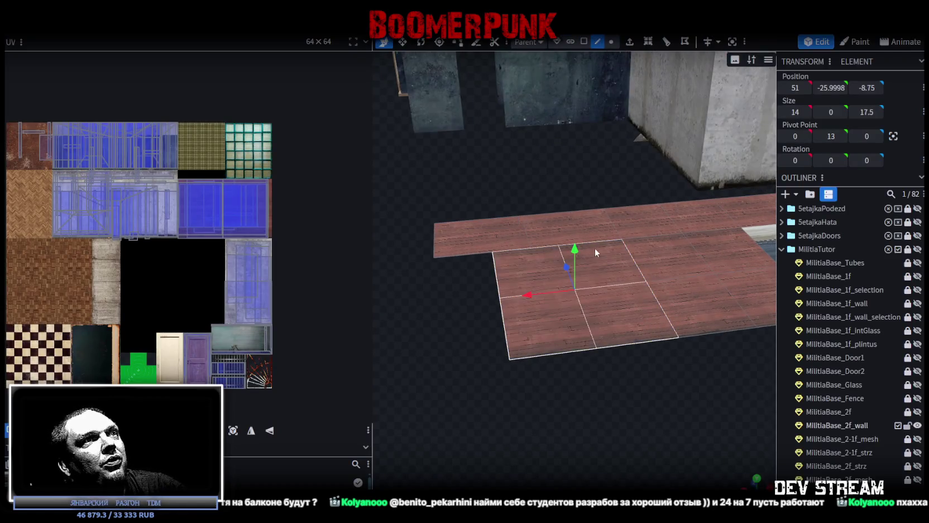
click(496, 278)
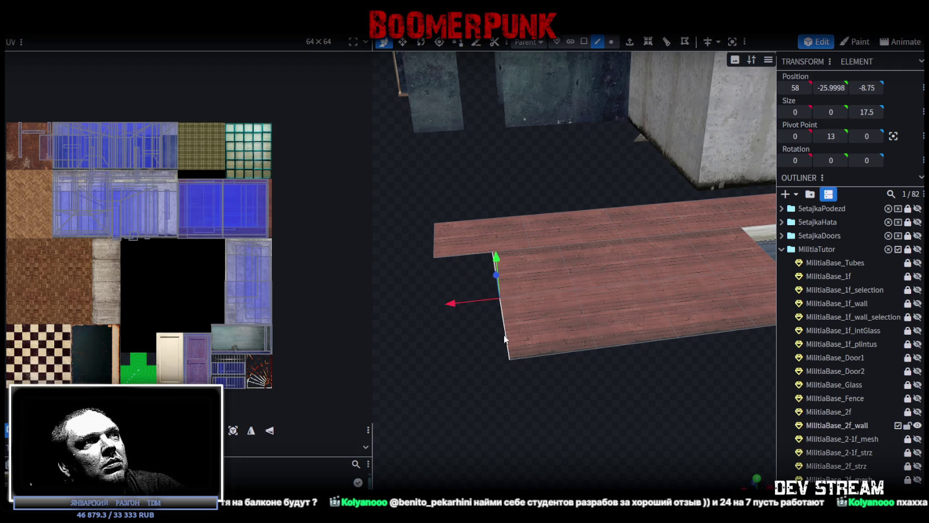
drag(455, 305, 389, 308)
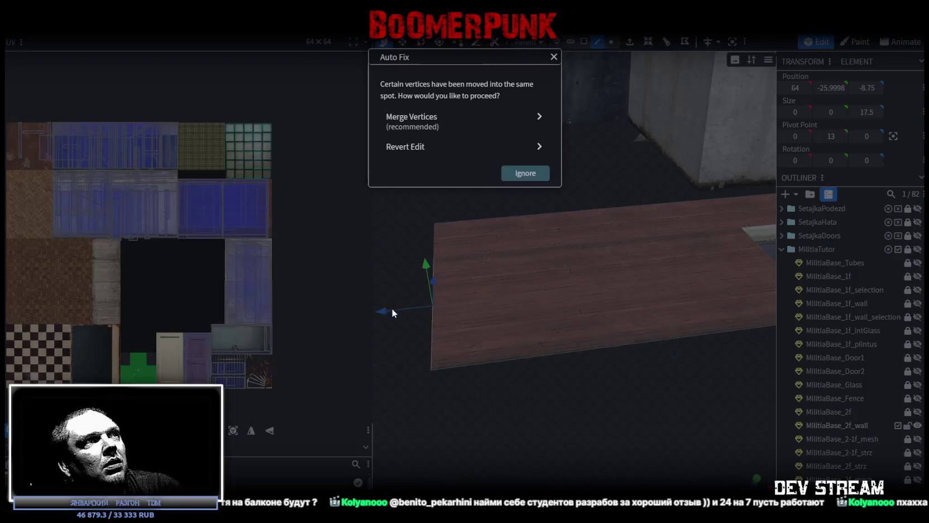
click(492, 120)
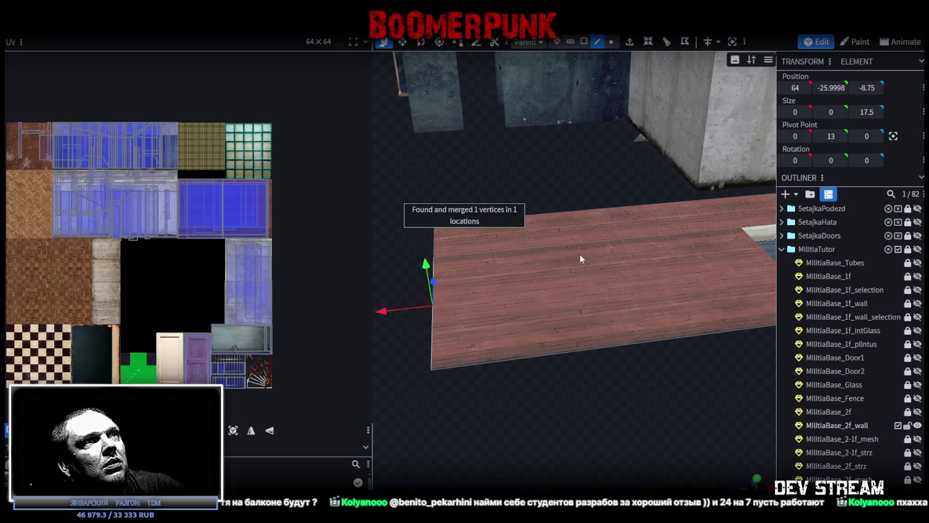
click(587, 320)
drag(529, 295, 493, 294)
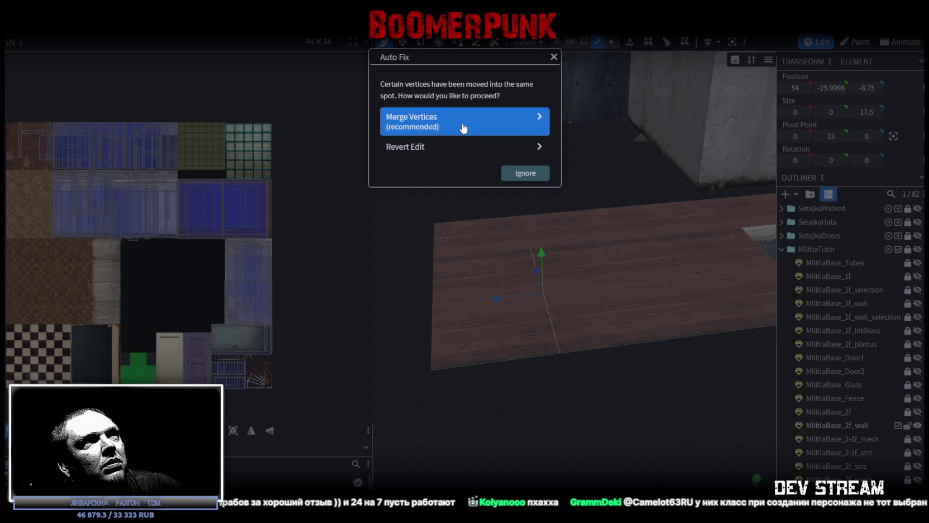
click(463, 128)
scroll(605, 346, down, 3)
mouse_move(598, 349)
mouse_down()
mouse_move(583, 361)
mouse_move(605, 350)
mouse_move(588, 350)
mouse_move(593, 342)
mouse_up()
Select eight wooden floor faces, including the brown one, and copy them.
click(583, 41)
click(491, 271)
shift+click(558, 270)
shift+click(570, 299)
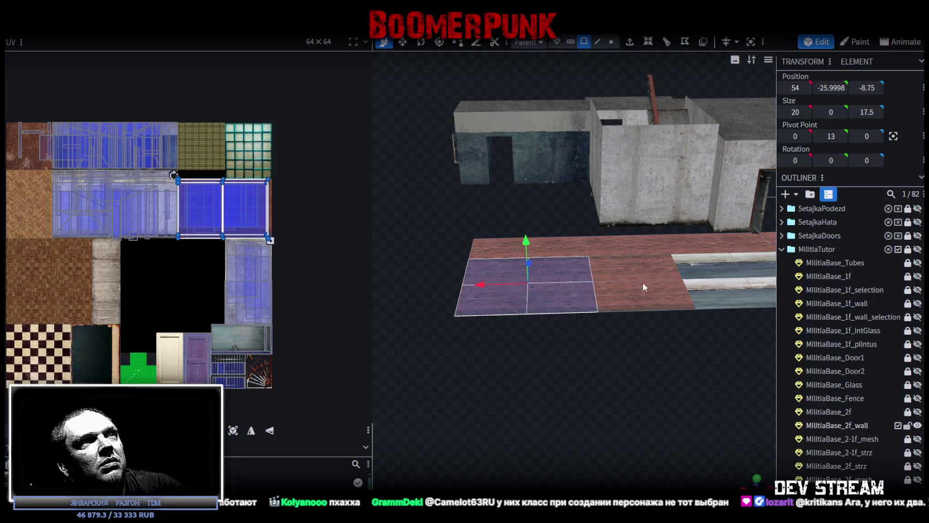
shift+click(664, 294)
mouse_move(664, 293)
mouse_down()
mouse_move(657, 343)
mouse_move(617, 342)
mouse_move(637, 347)
mouse_move(639, 307)
mouse_up()
right_click(639, 307)
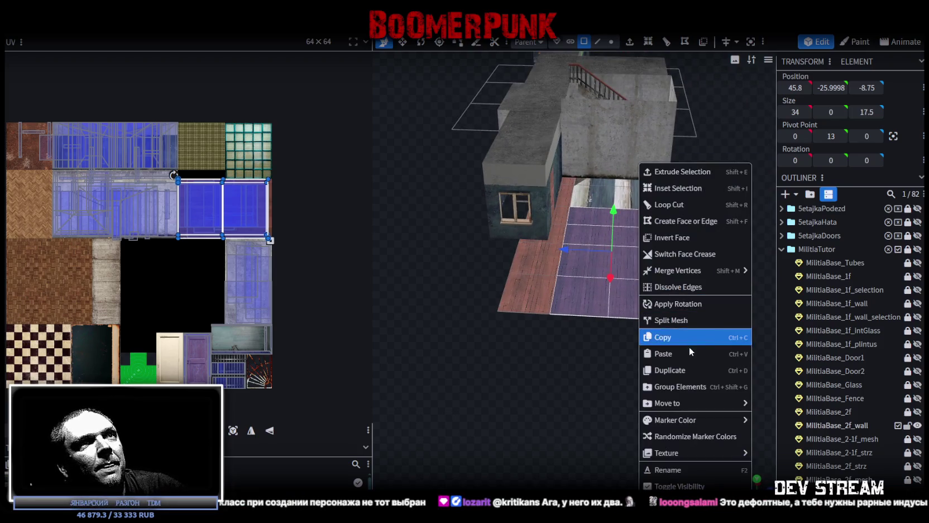
click(689, 337)
Paste the faces as mesh, shift them along Z to 45.8, -25.9998, 16.75, and merge 5 vertices.
right_click(625, 293)
click(692, 354)
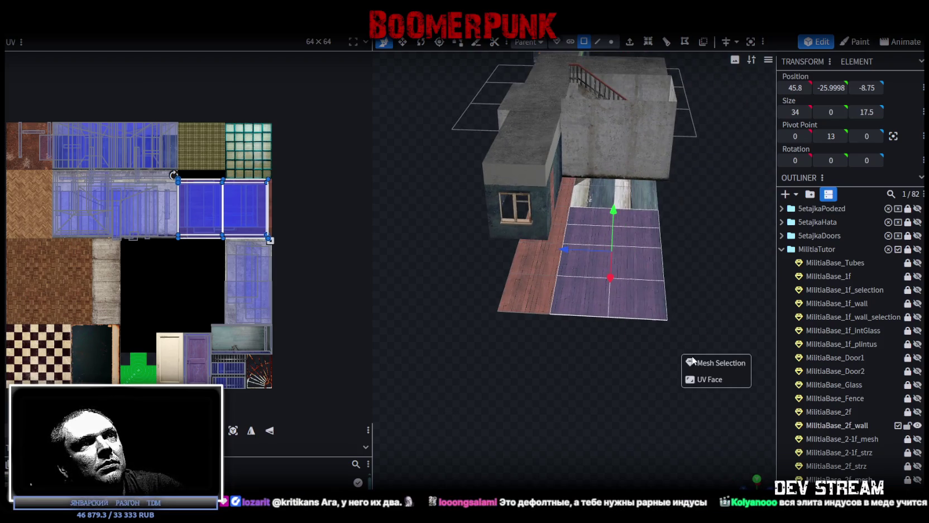
click(717, 366)
mouse_move(573, 348)
mouse_down()
mouse_move(595, 347)
mouse_move(618, 274)
mouse_move(480, 265)
mouse_up()
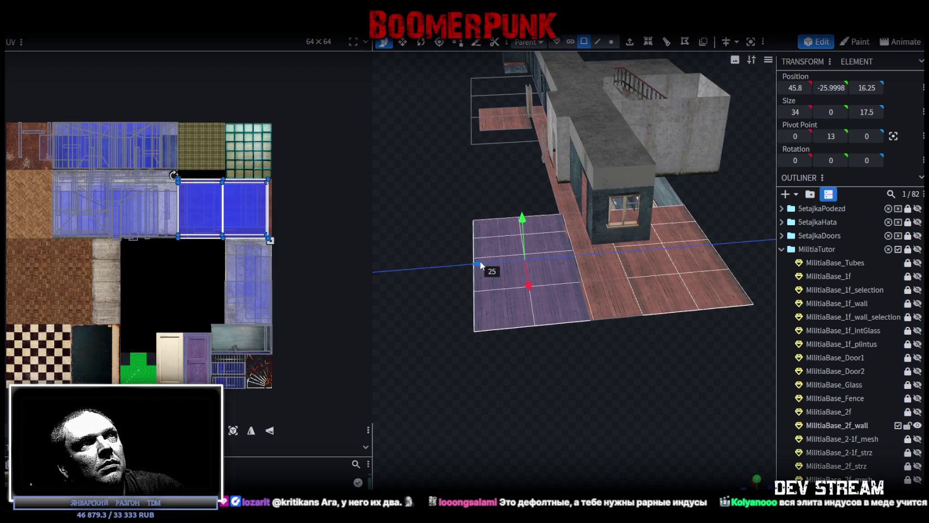
drag(476, 264, 478, 266)
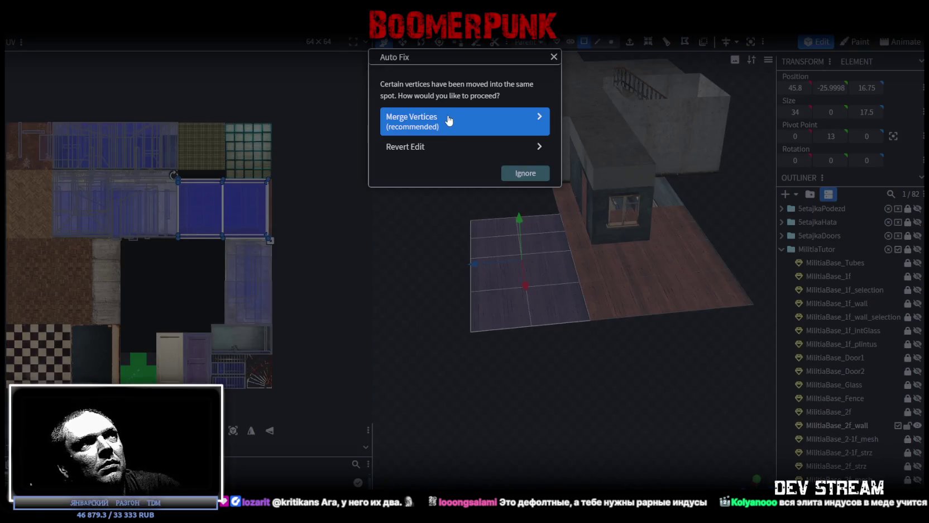
click(447, 119)
mouse_move(594, 406)
mouse_down()
mouse_move(710, 412)
mouse_move(563, 372)
mouse_move(452, 396)
mouse_move(679, 386)
mouse_move(623, 318)
mouse_move(528, 308)
mouse_move(584, 310)
mouse_move(587, 292)
mouse_move(649, 287)
mouse_move(639, 309)
mouse_move(577, 347)
mouse_move(483, 310)
mouse_move(534, 330)
mouse_move(765, 334)
mouse_move(571, 374)
mouse_move(612, 363)
mouse_up()
scroll(815, 391, down, 3)
scroll(613, 364, up, 3)
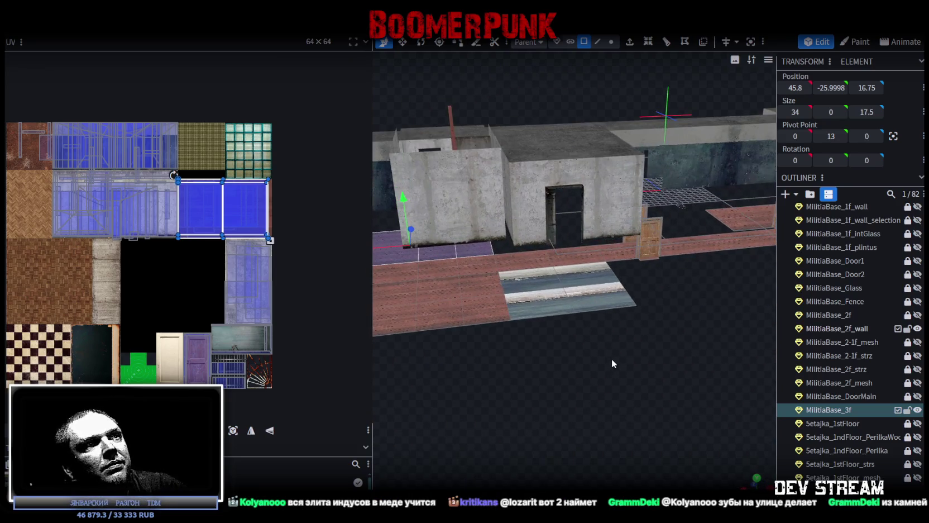
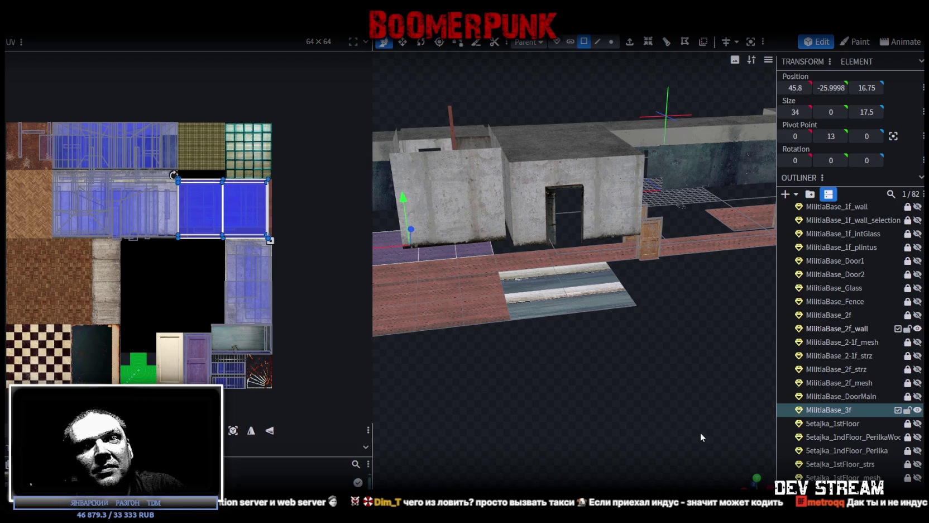
Orbit and zoom around the building to inspect the selected third-floor floor plane.
mouse_move(602, 369)
mouse_down()
mouse_move(660, 360)
mouse_move(635, 381)
mouse_move(523, 379)
mouse_move(565, 371)
mouse_move(668, 444)
mouse_move(695, 429)
mouse_move(608, 397)
mouse_move(588, 402)
mouse_move(562, 385)
mouse_move(585, 397)
mouse_up()
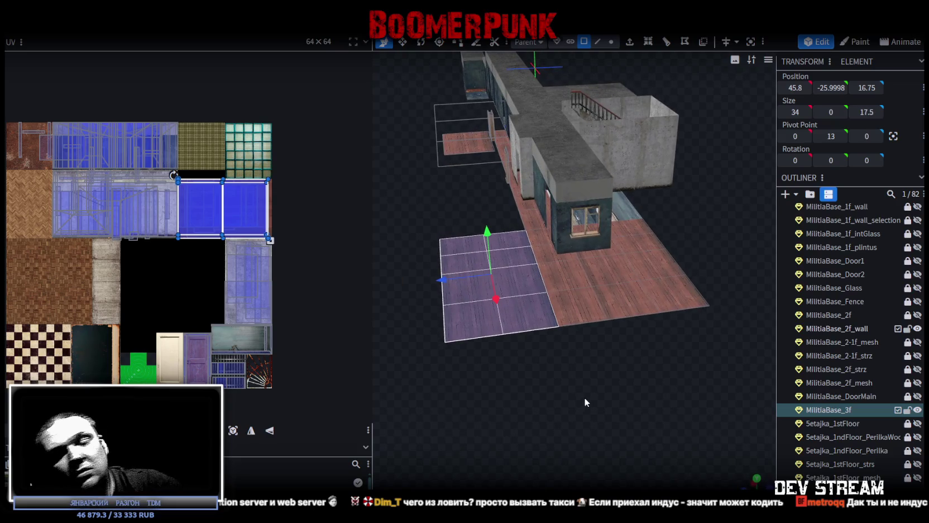
scroll(655, 438, up, 3)
scroll(655, 439, down, 3)
drag(638, 432, 589, 406)
scroll(593, 424, up, 3)
scroll(583, 408, down, 2)
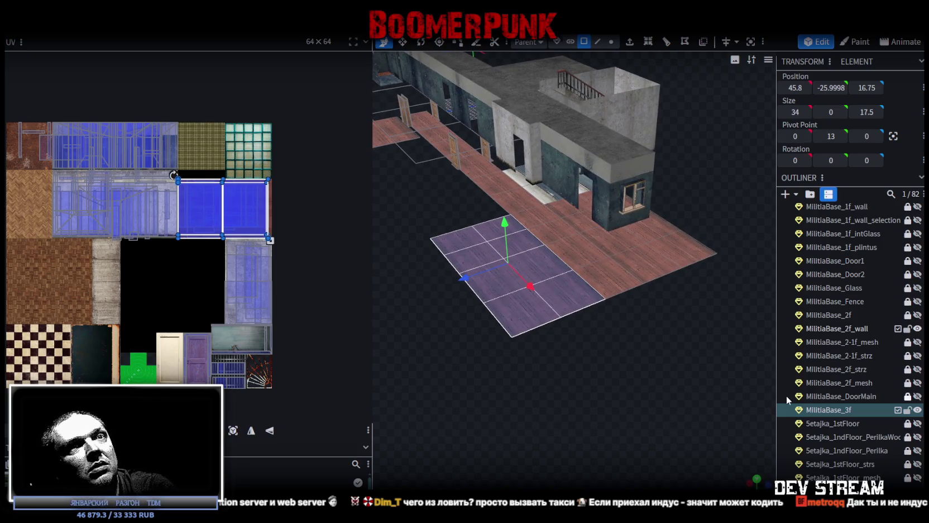
Check individual third-floor floor tiles, then select the MilitiaBase_1f_wall mesh in the Outliner.
click(814, 411)
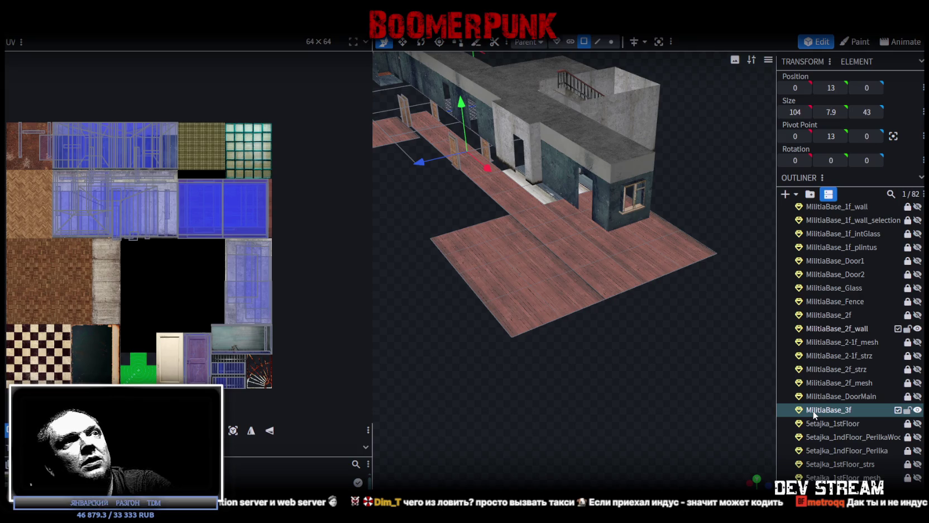
click(507, 330)
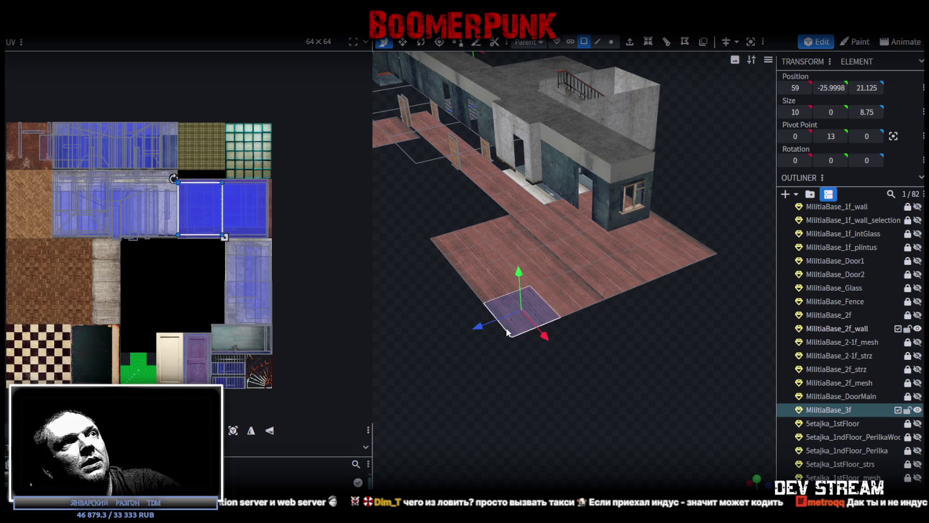
drag(459, 256, 596, 387)
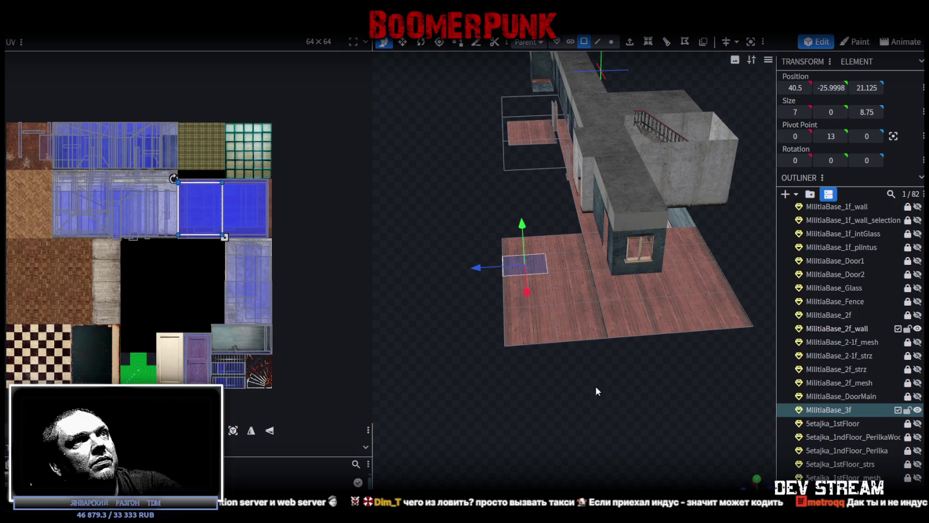
mouse_move(499, 240)
ctrl+mouse_down()
mouse_move(579, 353)
mouse_move(653, 395)
ctrl+mouse_up()
click(709, 410)
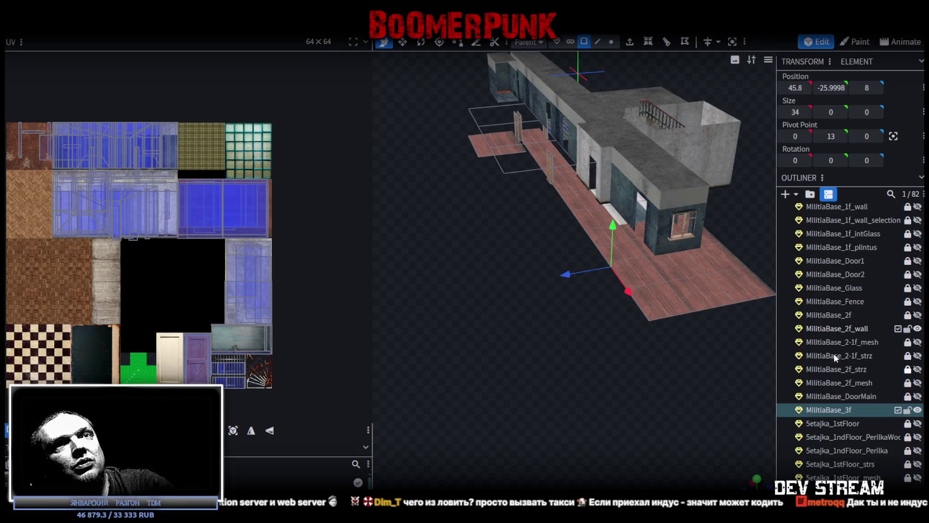
scroll(853, 317, up, 2)
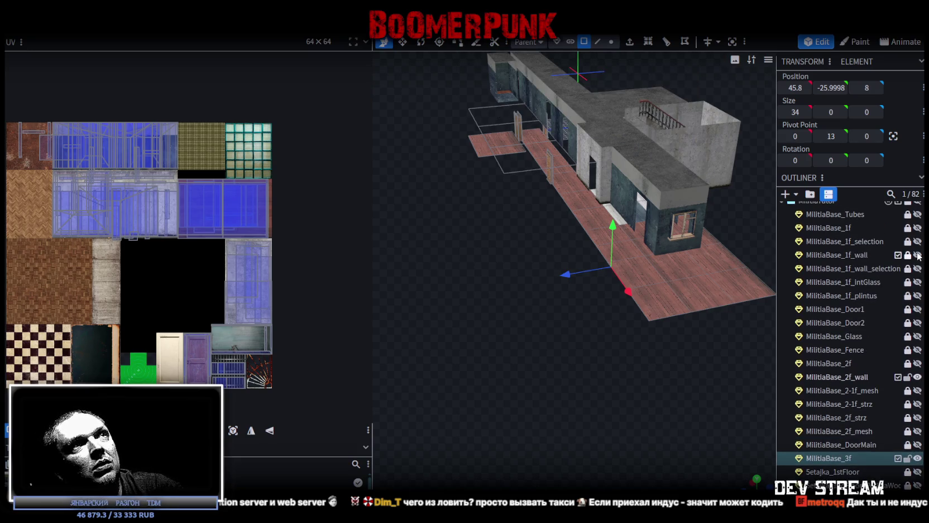
click(864, 257)
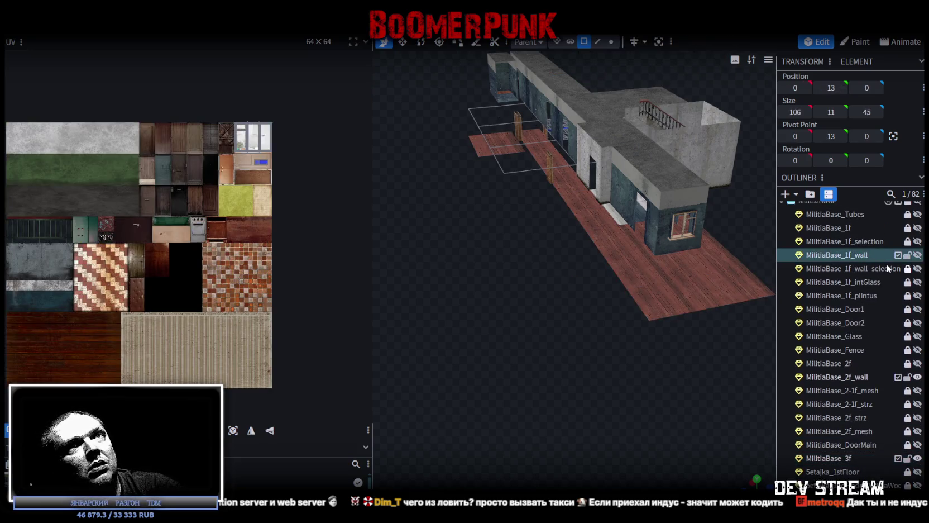
Duplicate MilitiaBase_1f_wall, place the copy under MilitiaBase_3f as MilitiaBase_3f_wall, and make it visible.
key(ctrl+d)
drag(844, 269, 843, 475)
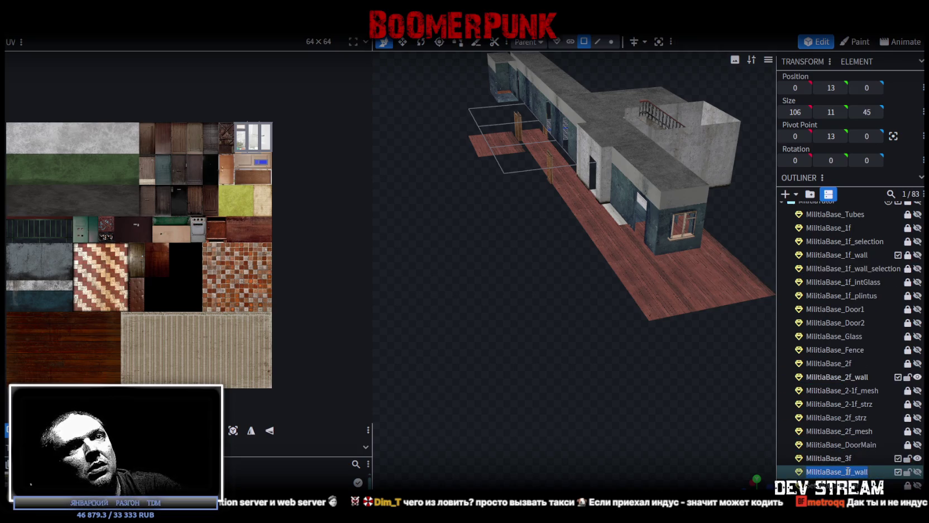
drag(594, 385, 592, 369)
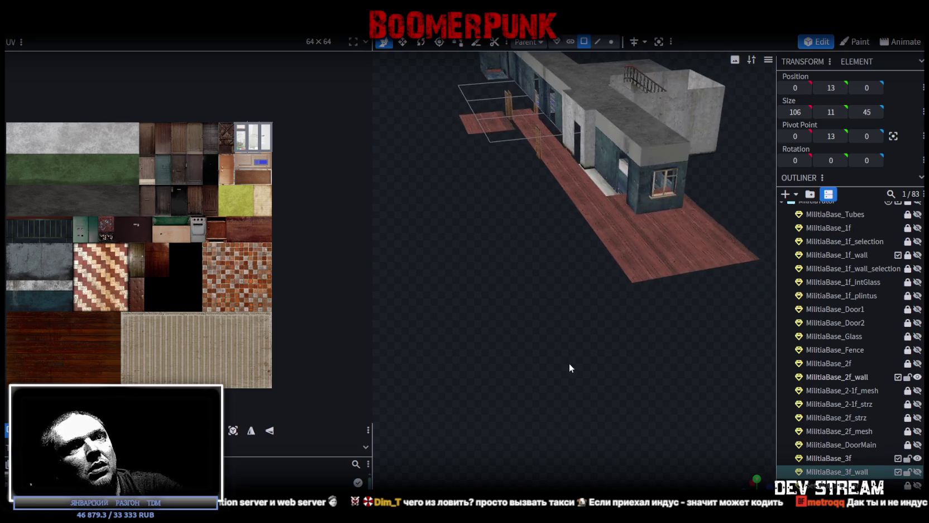
click(919, 474)
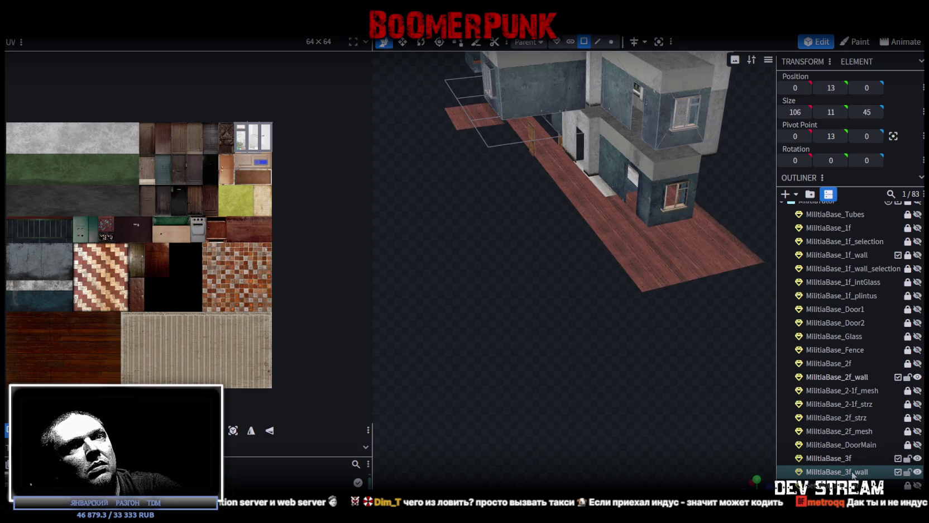
click(838, 472)
Lower the MilitiaBase_3f_wall copy to third-floor height with the Y gizmo.
drag(641, 298, 572, 343)
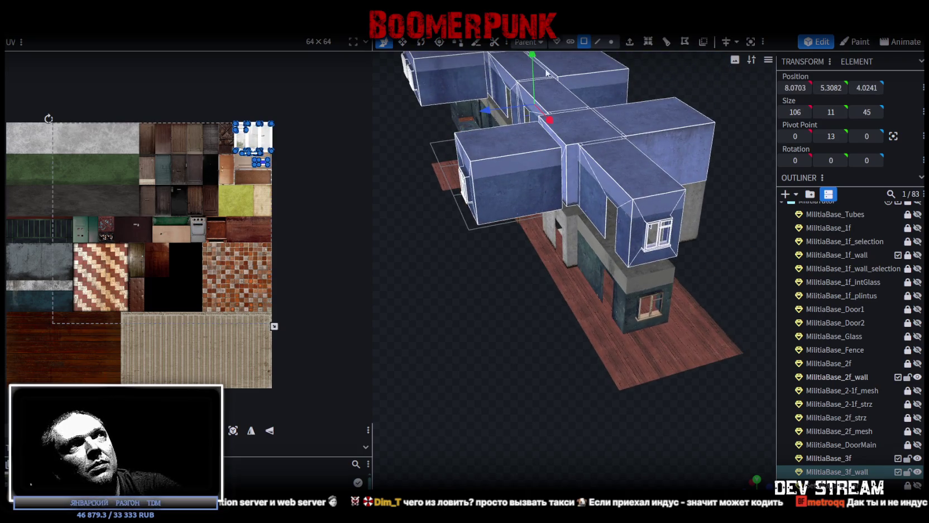
drag(532, 58, 532, 174)
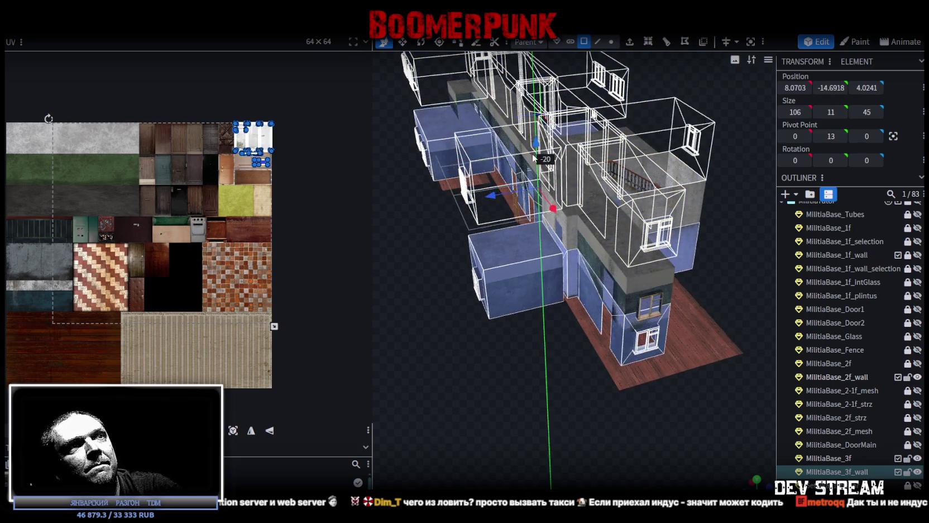
drag(533, 173, 532, 173)
Select the first-floor box's top plane and vertices, then another mesh's top face.
mouse_move(411, 363)
mouse_down()
mouse_move(596, 353)
mouse_move(649, 371)
mouse_move(653, 314)
mouse_move(675, 317)
mouse_move(618, 340)
mouse_move(656, 371)
mouse_move(534, 364)
mouse_move(592, 378)
mouse_move(575, 404)
mouse_move(551, 382)
mouse_move(575, 374)
mouse_move(520, 398)
mouse_up()
scroll(613, 386, up, 3)
click(572, 311)
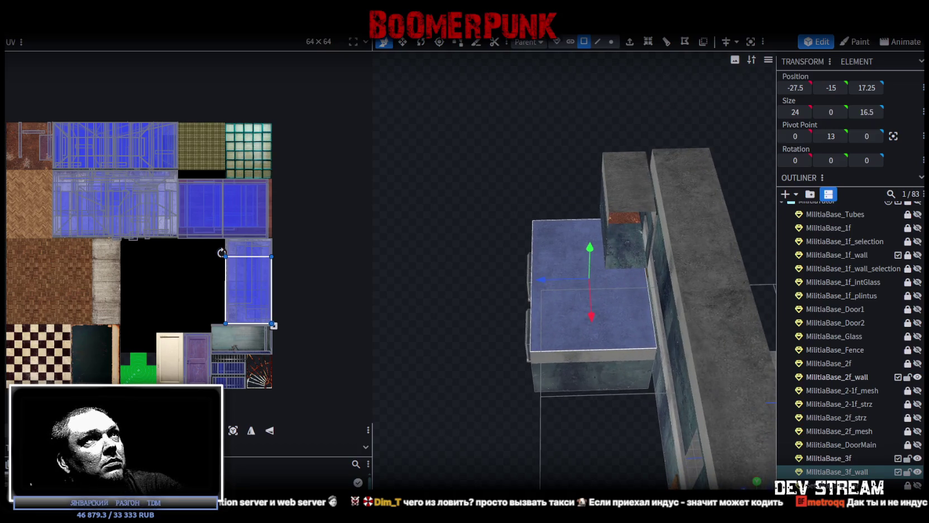
click(611, 42)
mouse_move(480, 121)
mouse_down()
mouse_move(594, 387)
mouse_move(586, 391)
mouse_move(610, 398)
mouse_up()
click(587, 42)
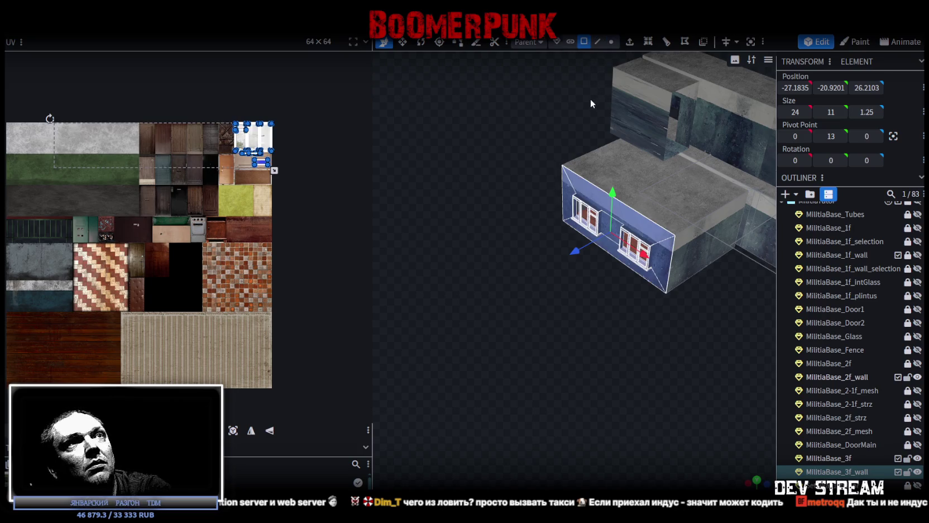
click(704, 231)
click(692, 221)
Deselect the top face and frame a front view of both floors.
mouse_move(568, 303)
mouse_down()
mouse_move(654, 284)
mouse_move(601, 298)
mouse_move(571, 331)
mouse_move(647, 350)
mouse_move(758, 292)
mouse_move(744, 260)
mouse_up()
click(605, 292)
scroll(744, 260, up, 3)
scroll(767, 304, up, 3)
scroll(740, 335, up, 3)
mouse_move(674, 344)
mouse_down()
mouse_move(659, 337)
mouse_move(664, 322)
mouse_move(619, 305)
mouse_move(587, 315)
mouse_move(580, 341)
mouse_move(642, 358)
mouse_move(674, 302)
mouse_move(554, 296)
mouse_move(606, 362)
mouse_move(689, 291)
mouse_move(738, 314)
mouse_move(811, 324)
mouse_up()
scroll(811, 323, down, 4)
mouse_move(726, 314)
mouse_down()
mouse_move(677, 294)
mouse_move(554, 330)
mouse_move(584, 350)
mouse_move(723, 334)
mouse_move(563, 388)
mouse_move(603, 399)
mouse_move(614, 318)
mouse_move(550, 302)
mouse_move(468, 309)
mouse_move(456, 289)
mouse_move(454, 316)
mouse_move(563, 349)
mouse_move(559, 339)
mouse_move(502, 330)
mouse_move(574, 65)
mouse_up()
click(614, 42)
mouse_move(452, 287)
mouse_down()
mouse_move(502, 295)
mouse_move(541, 216)
mouse_move(570, 295)
mouse_up()
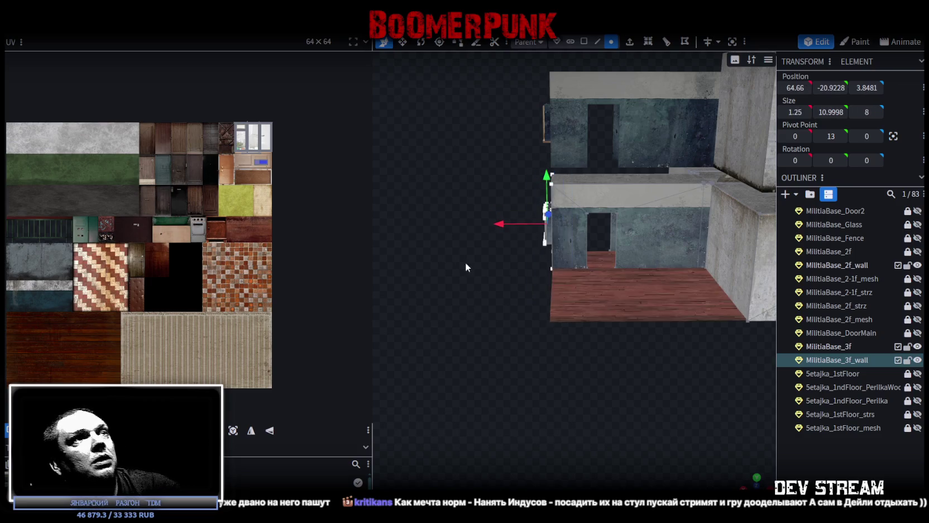
drag(459, 259, 585, 71)
click(584, 43)
mouse_move(528, 224)
mouse_down()
mouse_move(543, 308)
mouse_move(640, 309)
mouse_move(636, 348)
mouse_move(639, 272)
mouse_up()
scroll(538, 347, up, 3)
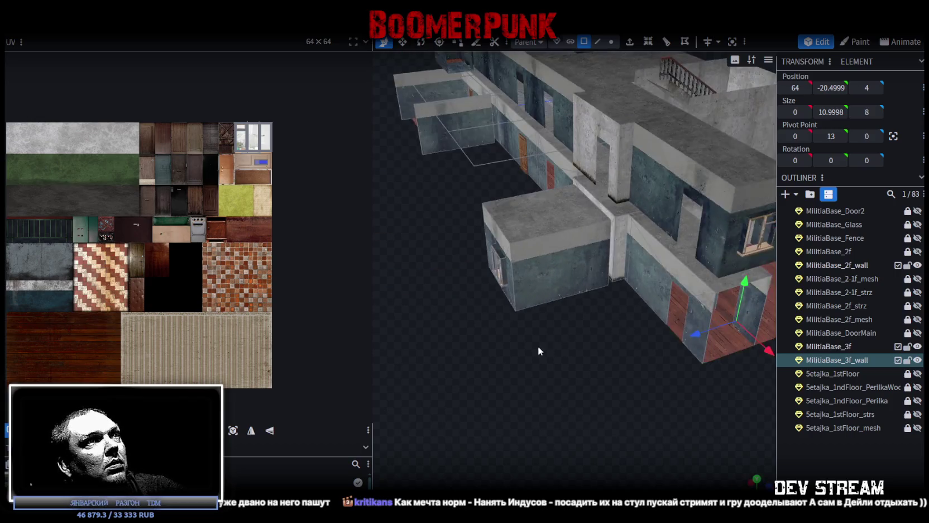
scroll(576, 331, up, 2)
drag(575, 330, 590, 201)
click(611, 42)
mouse_move(565, 167)
mouse_down()
mouse_move(525, 222)
mouse_move(511, 164)
mouse_move(587, 345)
mouse_up()
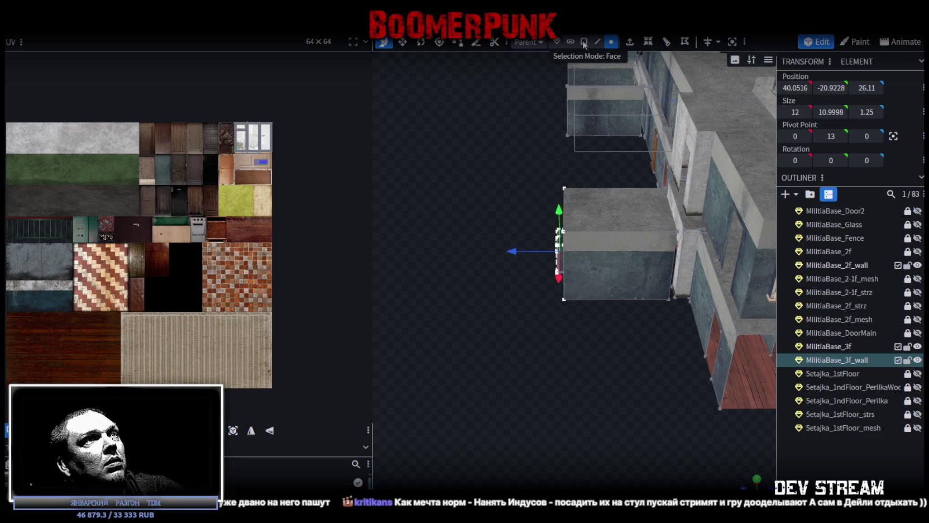
click(585, 42)
drag(519, 188, 581, 235)
click(617, 274)
mouse_move(626, 284)
mouse_down()
mouse_move(641, 319)
mouse_move(535, 300)
mouse_up()
scroll(641, 325, down, 5)
mouse_move(641, 345)
mouse_down()
mouse_move(588, 317)
mouse_move(561, 325)
mouse_move(607, 304)
mouse_move(591, 120)
mouse_up()
scroll(644, 338, up, 5)
scroll(550, 301, up, 3)
scroll(591, 302, up, 3)
click(614, 46)
mouse_move(651, 195)
mouse_down()
mouse_move(692, 172)
mouse_move(572, 204)
mouse_move(577, 222)
mouse_move(520, 251)
mouse_move(520, 261)
mouse_move(494, 260)
mouse_move(520, 206)
mouse_move(549, 198)
mouse_up()
click(584, 42)
mouse_move(626, 268)
mouse_down()
mouse_move(636, 277)
mouse_move(670, 266)
mouse_move(613, 303)
mouse_up()
click(512, 186)
click(543, 188)
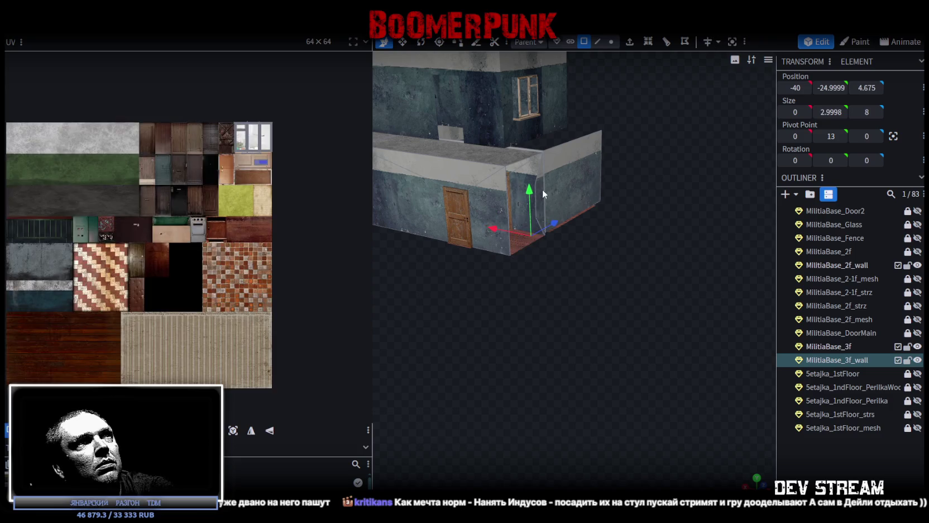
mouse_move(554, 245)
mouse_down()
mouse_move(525, 310)
mouse_move(507, 305)
mouse_move(618, 287)
mouse_move(623, 272)
mouse_up()
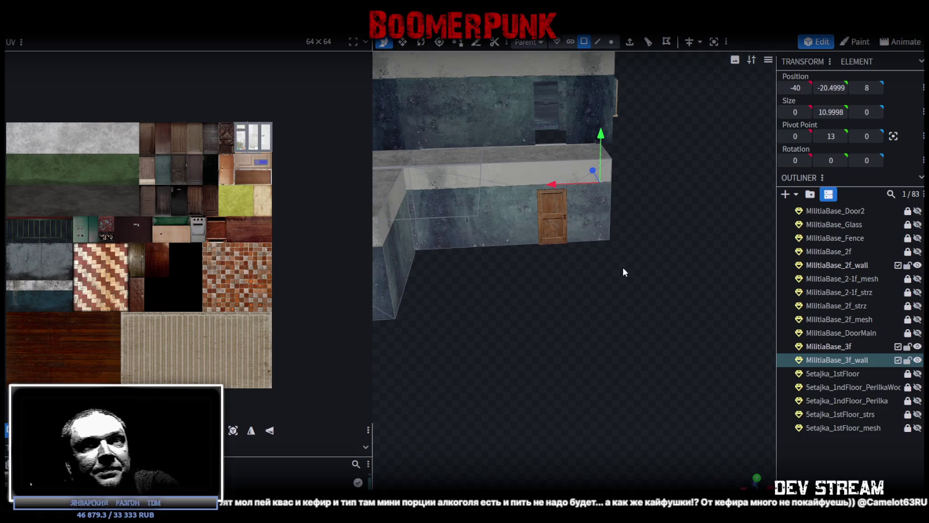
drag(623, 267, 640, 273)
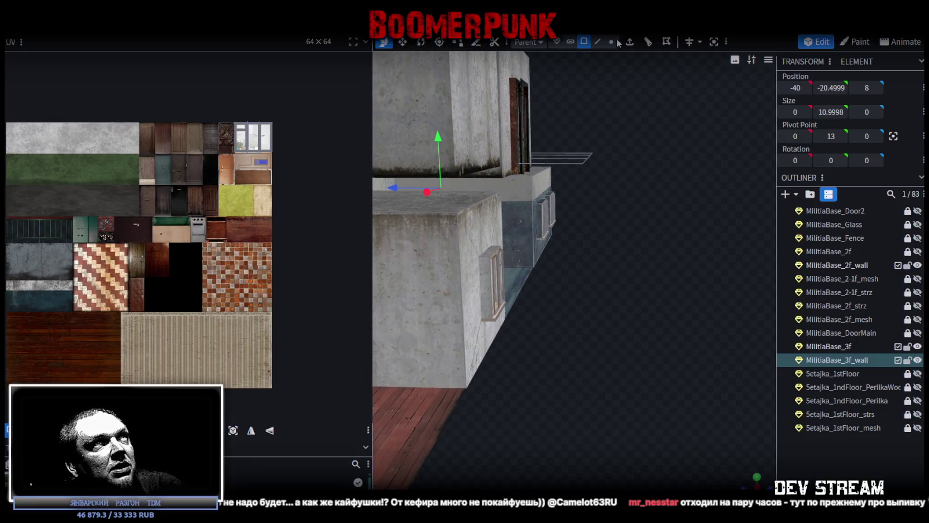
Select the window faces on the third-floor wall and delete them to open the wall.
mouse_move(617, 116)
mouse_down()
mouse_move(636, 197)
mouse_move(607, 194)
mouse_up()
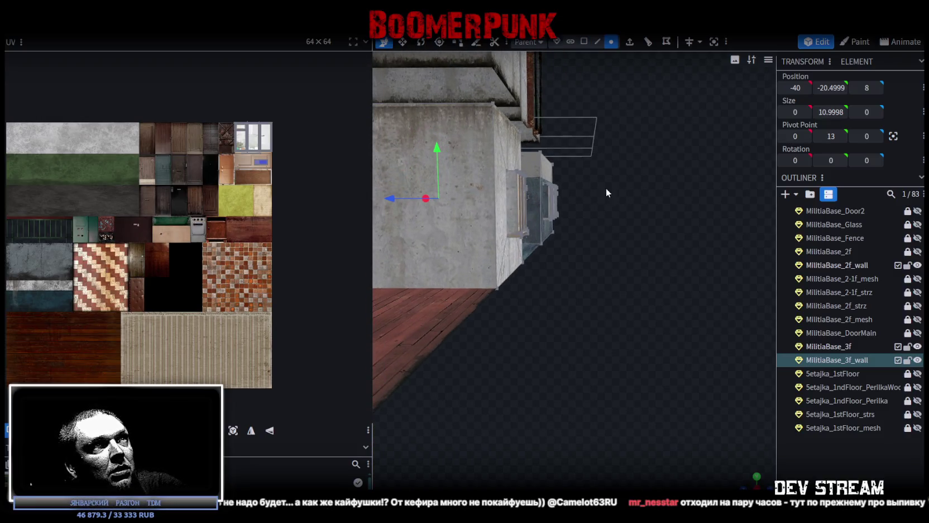
click(550, 204)
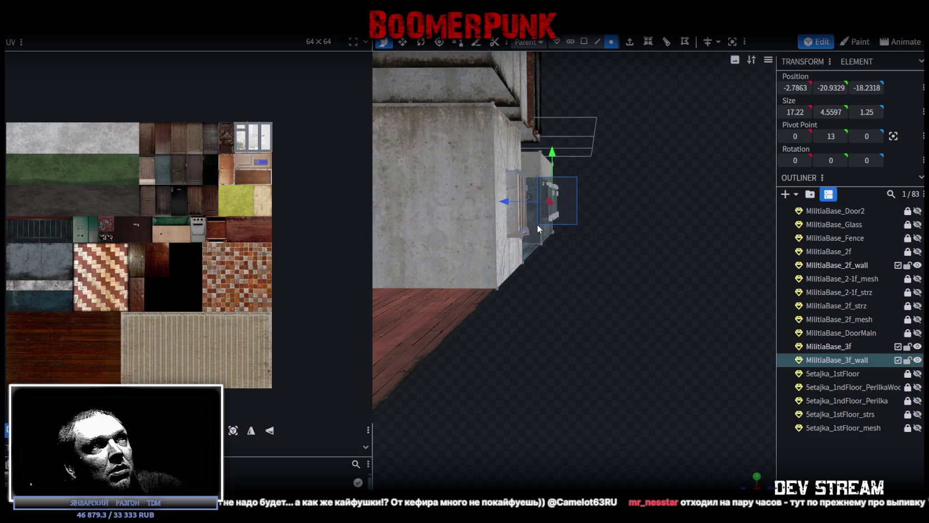
mouse_move(542, 224)
mouse_down()
mouse_move(614, 266)
mouse_move(549, 285)
mouse_up()
click(585, 42)
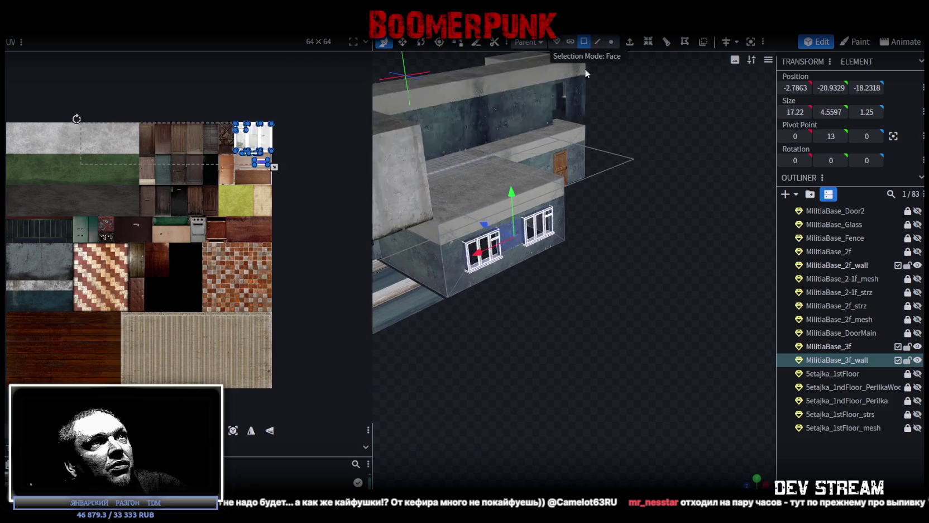
drag(612, 262, 592, 263)
key(Delete)
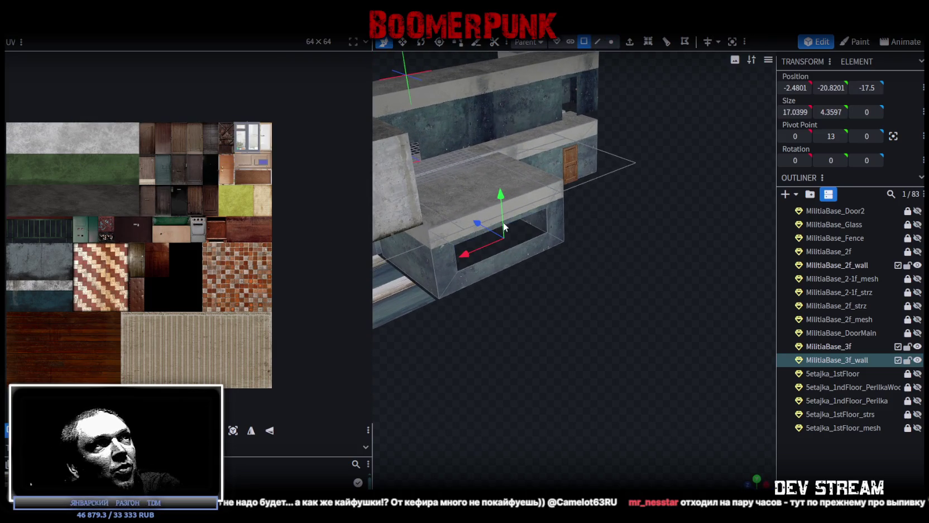
Inspect the surrounding wall and floor faces, including the wall face beside the door.
click(535, 246)
click(470, 258)
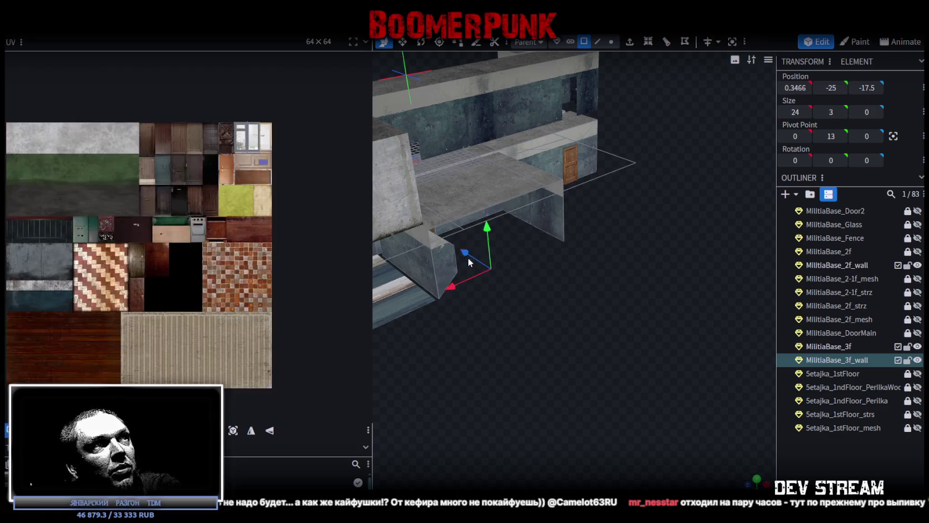
mouse_move(470, 257)
mouse_down()
mouse_move(491, 262)
mouse_move(549, 320)
mouse_move(621, 300)
mouse_move(633, 313)
mouse_move(638, 291)
mouse_move(552, 311)
mouse_move(631, 342)
mouse_up()
click(630, 342)
click(554, 252)
mouse_move(553, 251)
mouse_down()
mouse_move(665, 324)
mouse_move(631, 337)
mouse_move(587, 288)
mouse_up()
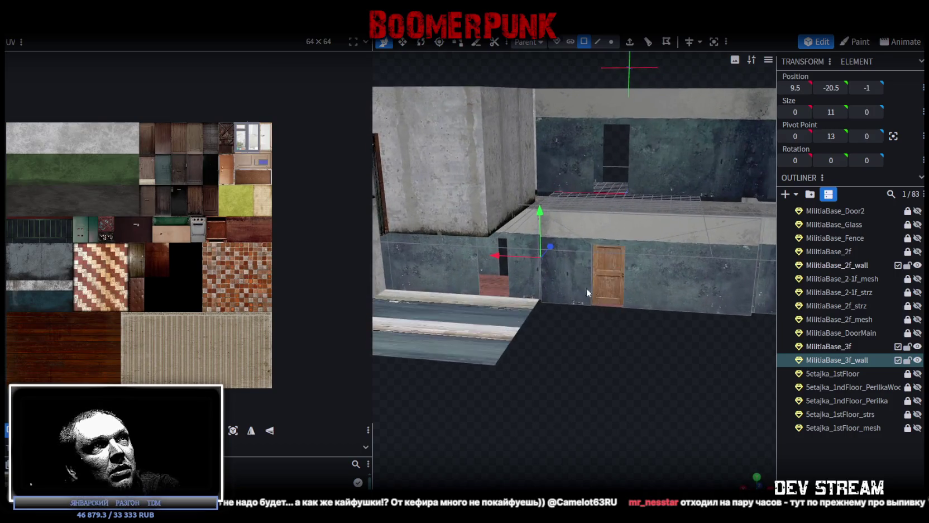
click(574, 277)
mouse_move(686, 357)
mouse_down()
mouse_move(582, 403)
mouse_move(650, 389)
mouse_move(644, 284)
mouse_up()
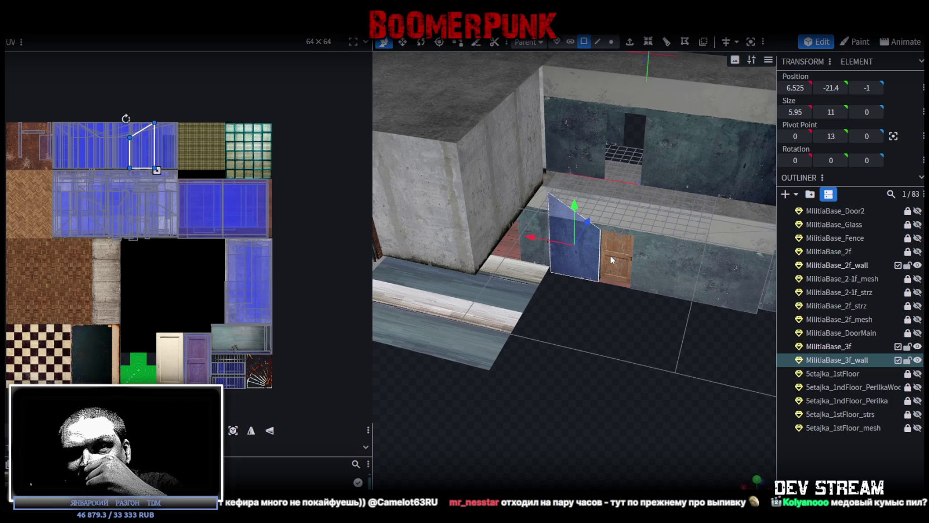
Select the third-floor wall face by the door, trying a widening and then undoing it.
mouse_move(610, 255)
mouse_down()
mouse_move(644, 317)
mouse_move(510, 286)
mouse_move(516, 263)
mouse_move(498, 256)
mouse_move(632, 327)
mouse_up()
click(630, 268)
mouse_move(630, 268)
mouse_down()
mouse_move(620, 368)
mouse_move(561, 345)
mouse_move(624, 346)
mouse_move(624, 339)
mouse_up()
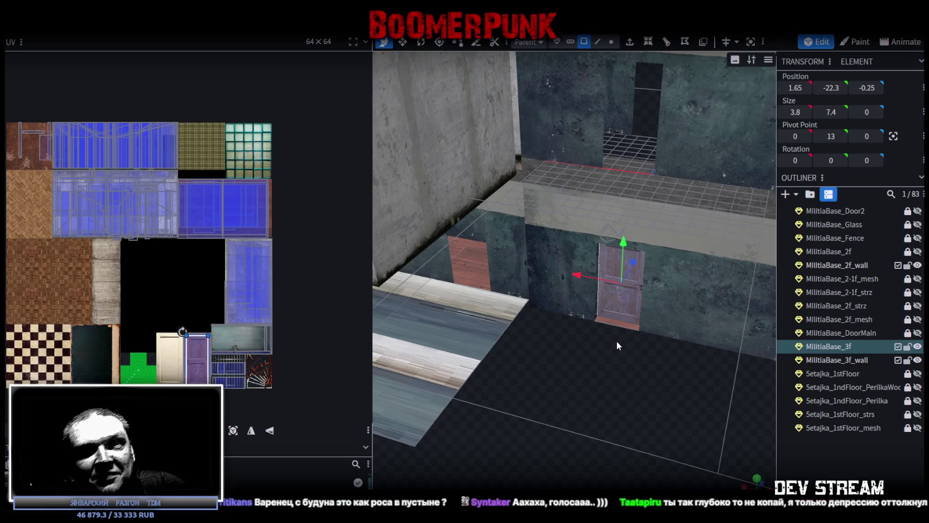
mouse_move(613, 338)
mouse_down()
mouse_move(534, 379)
mouse_move(602, 409)
mouse_move(663, 364)
mouse_move(639, 381)
mouse_move(653, 366)
mouse_move(613, 376)
mouse_move(577, 201)
mouse_up()
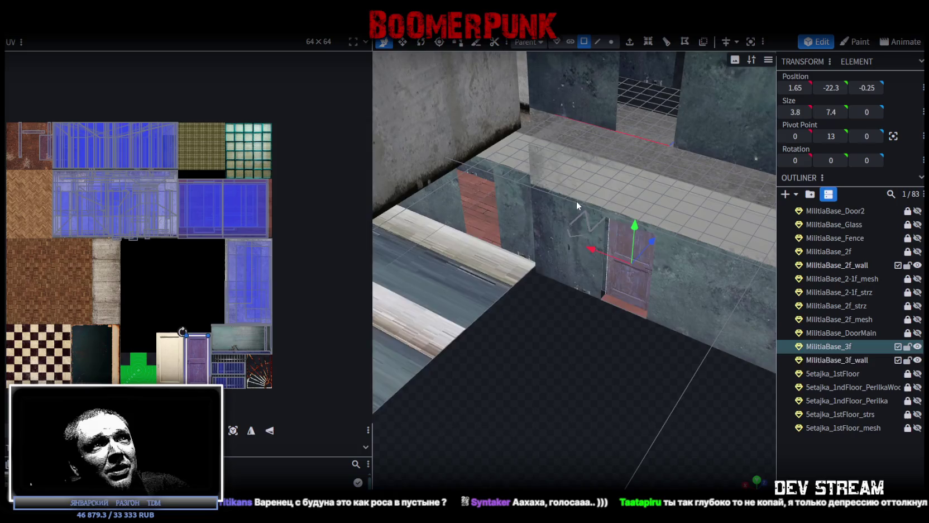
click(577, 201)
mouse_move(605, 233)
mouse_down()
mouse_move(536, 397)
mouse_move(519, 401)
mouse_move(605, 378)
mouse_move(676, 338)
mouse_move(557, 309)
mouse_move(512, 377)
mouse_move(666, 366)
mouse_move(552, 358)
mouse_move(590, 393)
mouse_move(616, 379)
mouse_move(717, 384)
mouse_move(597, 374)
mouse_move(655, 410)
mouse_move(574, 405)
mouse_move(631, 364)
mouse_move(593, 348)
mouse_move(636, 381)
mouse_move(601, 360)
mouse_move(720, 359)
mouse_move(747, 349)
mouse_up()
key(ctrl+z)
scroll(596, 372, down, 5)
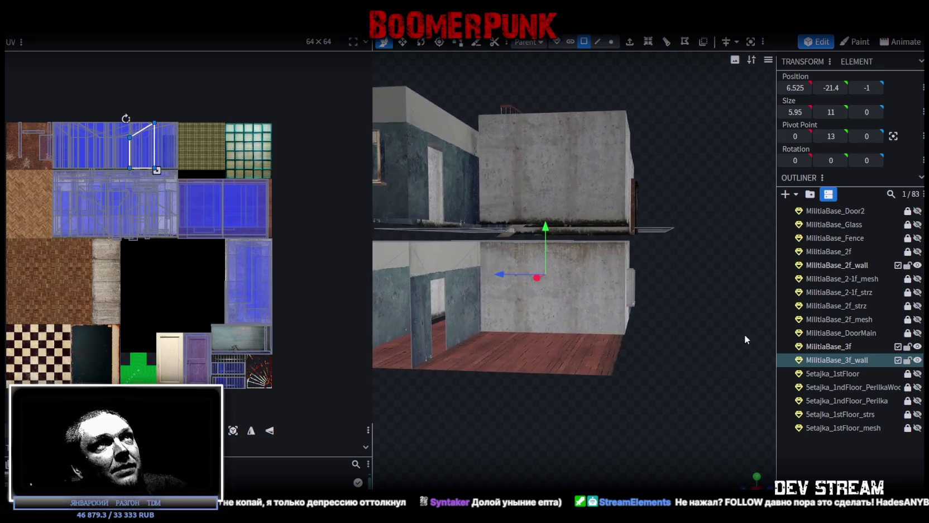
Collapse the small wall part near the window to zero height.
click(612, 42)
mouse_move(626, 234)
mouse_down()
mouse_move(652, 266)
mouse_move(665, 253)
mouse_move(604, 309)
mouse_up()
drag(665, 314, 628, 347)
click(584, 43)
click(589, 378)
drag(588, 378, 596, 395)
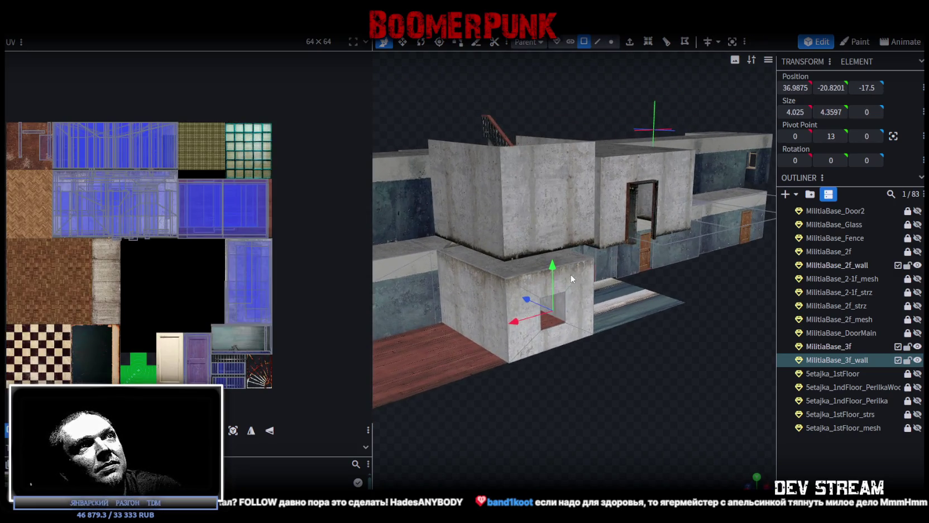
mouse_move(552, 263)
mouse_down()
mouse_move(488, 316)
mouse_move(652, 373)
mouse_move(580, 359)
mouse_move(638, 361)
mouse_move(505, 412)
mouse_move(563, 384)
mouse_up()
Test-move another wall face one unit along X, then undo it back to X 44.
click(488, 312)
mouse_move(550, 292)
mouse_down()
mouse_move(512, 303)
mouse_move(491, 326)
mouse_move(559, 316)
mouse_up()
key(Escape)
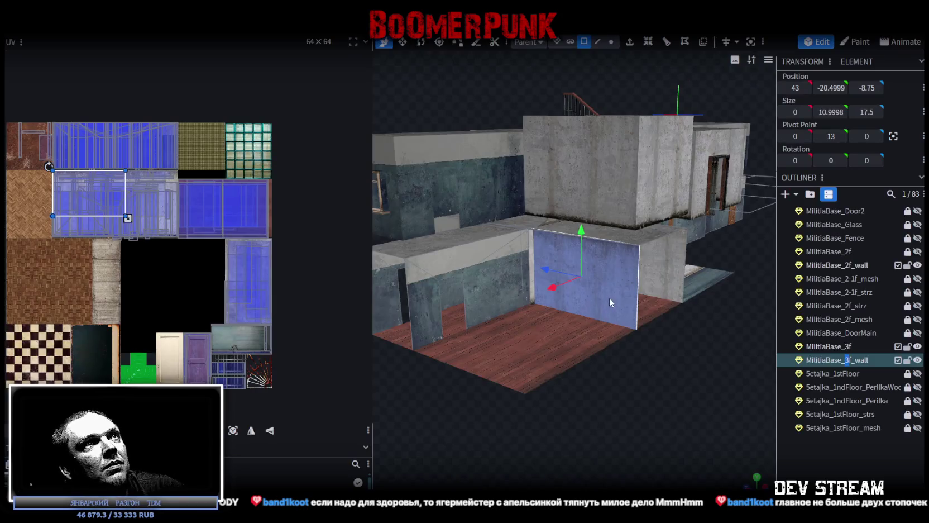
mouse_move(616, 304)
mouse_down()
mouse_move(666, 416)
mouse_move(661, 403)
mouse_up()
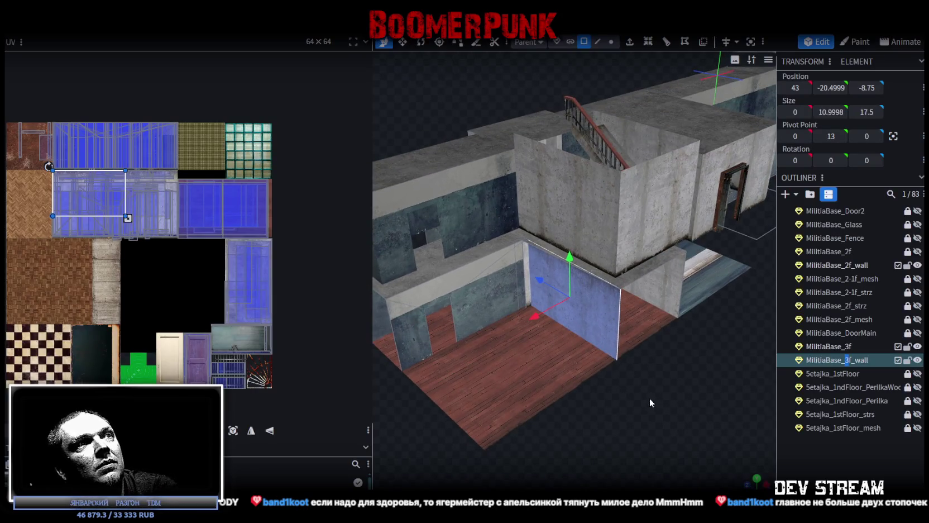
key(ctrl+z)
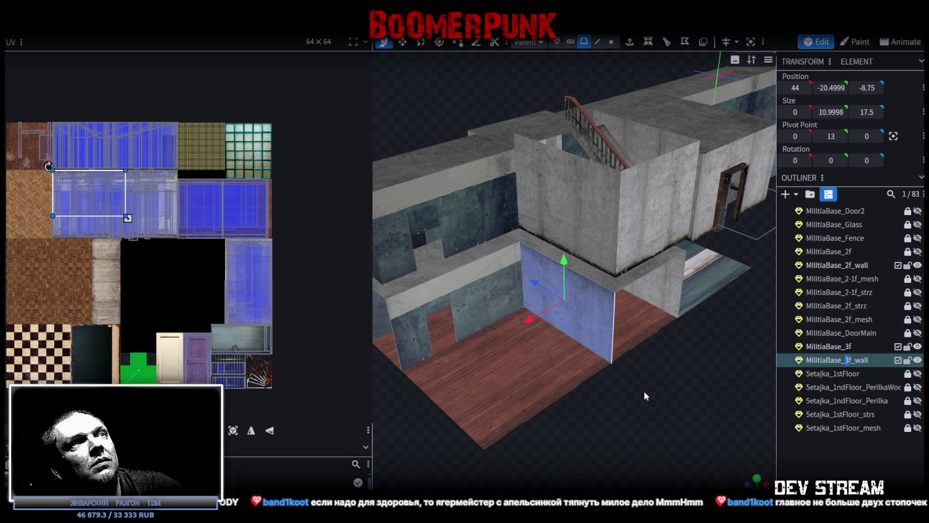
mouse_move(632, 368)
mouse_down()
mouse_move(599, 399)
mouse_move(611, 393)
mouse_move(585, 356)
mouse_move(686, 381)
mouse_up()
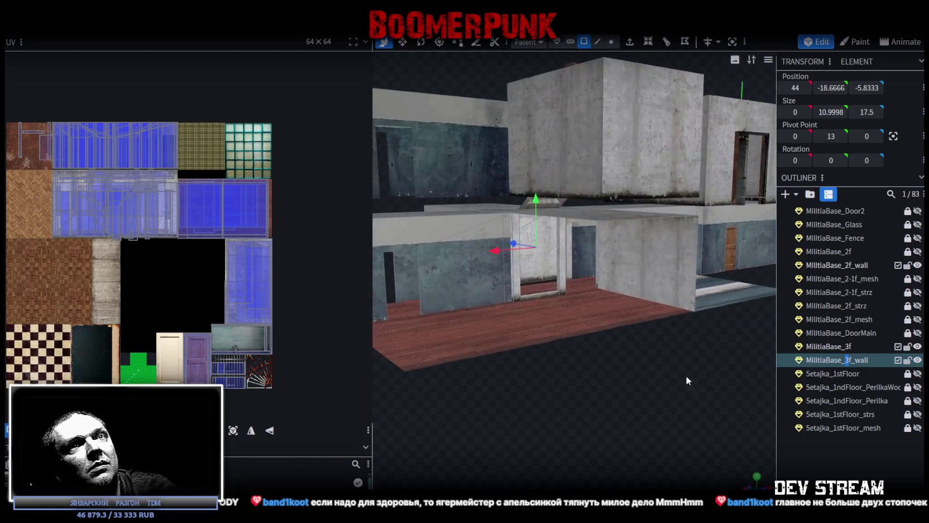
Hide MilitiaBase_2f_wall and view the exposed third floor from above, selecting the left cube.
click(908, 265)
click(917, 266)
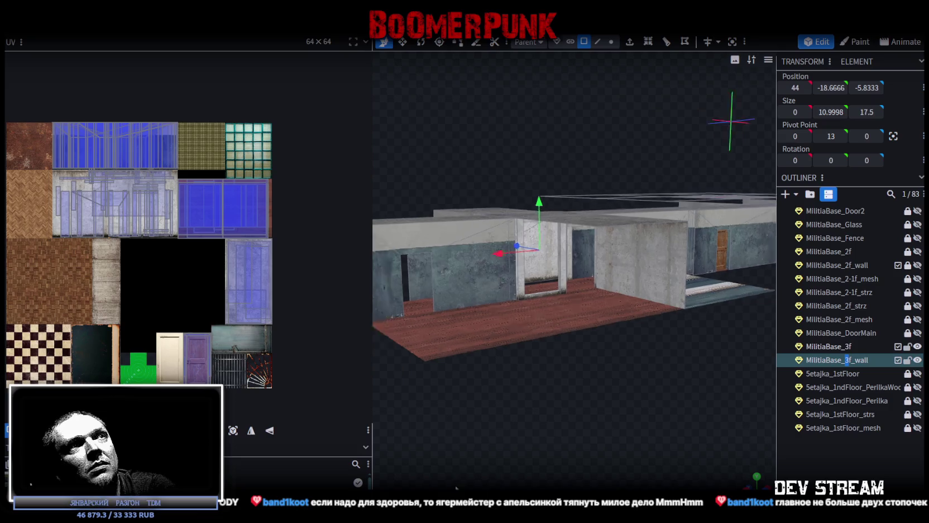
mouse_move(556, 454)
mouse_down()
mouse_move(624, 363)
mouse_move(711, 355)
mouse_move(381, 314)
mouse_move(386, 325)
mouse_move(609, 362)
mouse_move(665, 346)
mouse_move(550, 376)
mouse_move(500, 343)
mouse_move(509, 362)
mouse_move(726, 409)
mouse_move(696, 377)
mouse_move(587, 331)
mouse_move(577, 362)
mouse_move(562, 342)
mouse_move(632, 374)
mouse_move(560, 394)
mouse_move(479, 380)
mouse_move(352, 379)
mouse_move(534, 369)
mouse_move(582, 329)
mouse_move(701, 370)
mouse_move(587, 316)
mouse_move(522, 341)
mouse_move(679, 350)
mouse_move(527, 344)
mouse_move(462, 356)
mouse_move(486, 363)
mouse_move(500, 345)
mouse_move(481, 334)
mouse_move(450, 194)
mouse_up()
click(504, 216)
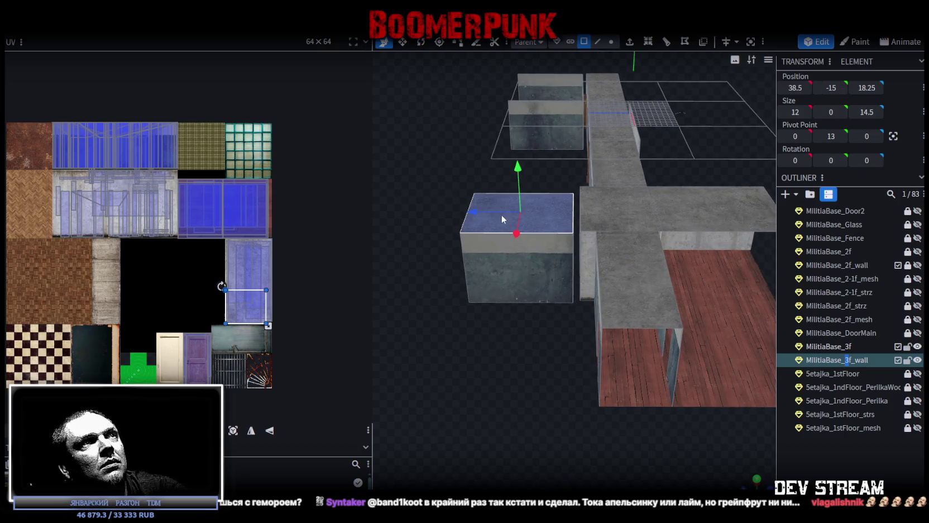
Deselect the cube and inspect nearby wall elements close up.
click(527, 395)
mouse_move(540, 388)
mouse_down()
mouse_move(595, 389)
mouse_move(641, 334)
mouse_up()
click(656, 229)
click(658, 262)
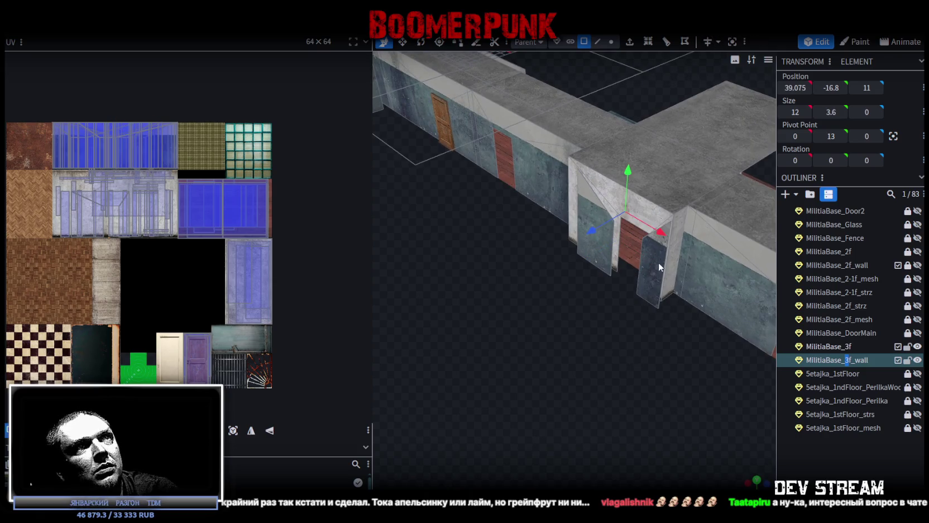
mouse_move(626, 367)
mouse_down()
mouse_move(530, 388)
mouse_move(464, 372)
mouse_move(567, 400)
mouse_move(578, 373)
mouse_move(529, 373)
mouse_move(607, 412)
mouse_move(539, 272)
mouse_up()
Select the left door-frame pillar of the third-floor doorway and delete it.
click(539, 272)
click(603, 264)
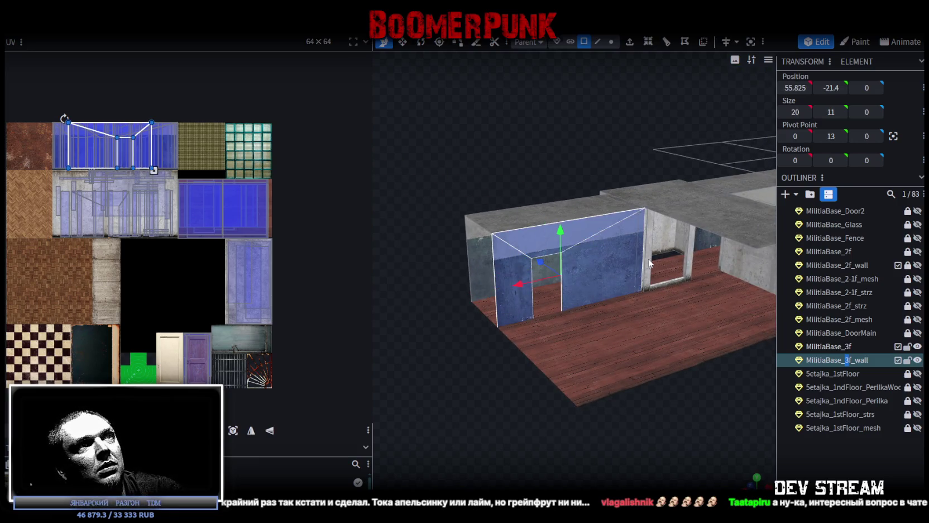
click(675, 396)
drag(676, 396, 645, 422)
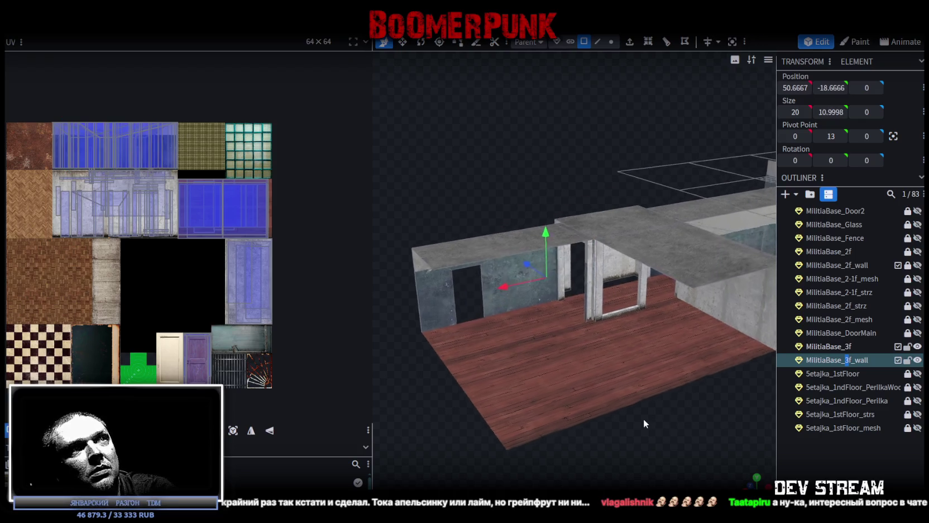
scroll(653, 420, up, 5)
scroll(632, 411, up, 3)
click(595, 354)
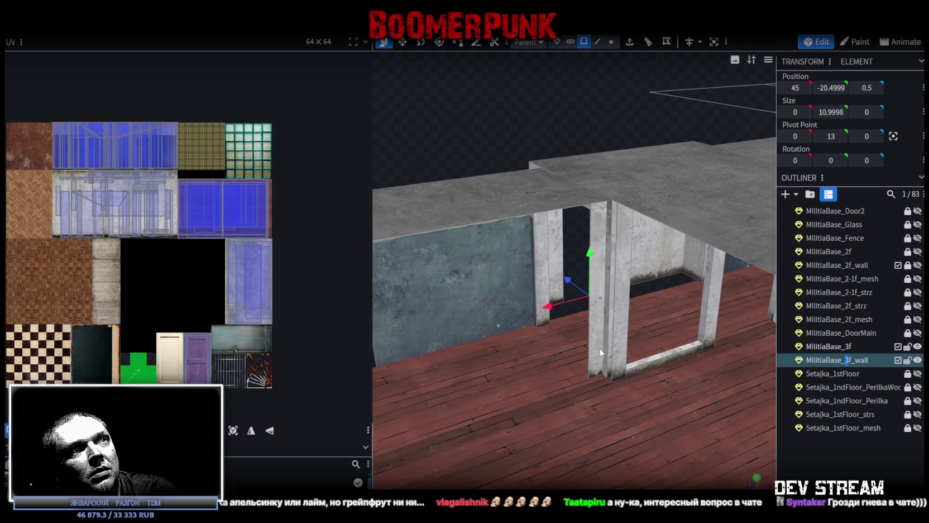
click(613, 353)
key(Delete)
Select the bottom door sill and check its top and side faces.
click(679, 353)
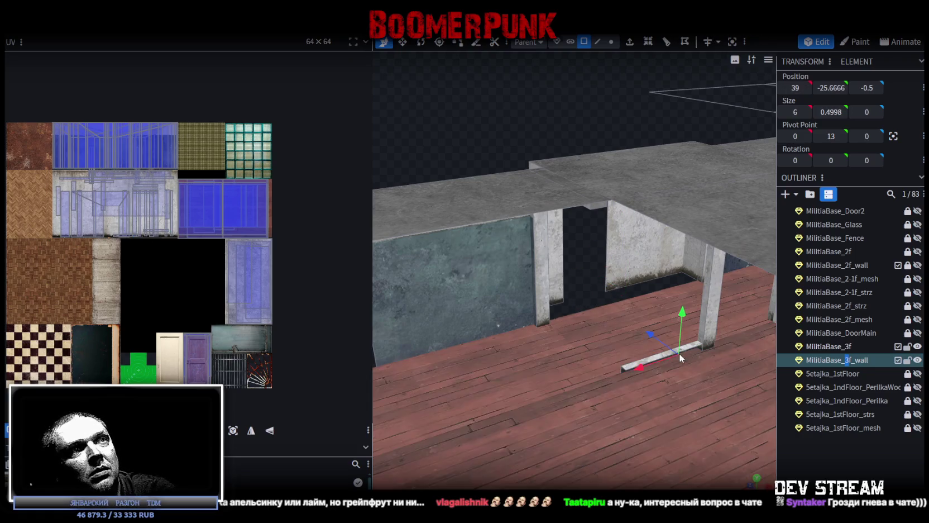
click(704, 326)
click(702, 338)
click(693, 349)
click(703, 325)
click(676, 353)
Inspect the ceiling beam, the floor slab from below, and the surrounding wall faces.
mouse_move(675, 350)
mouse_down()
mouse_move(612, 263)
mouse_move(537, 226)
mouse_move(502, 152)
mouse_move(555, 176)
mouse_up()
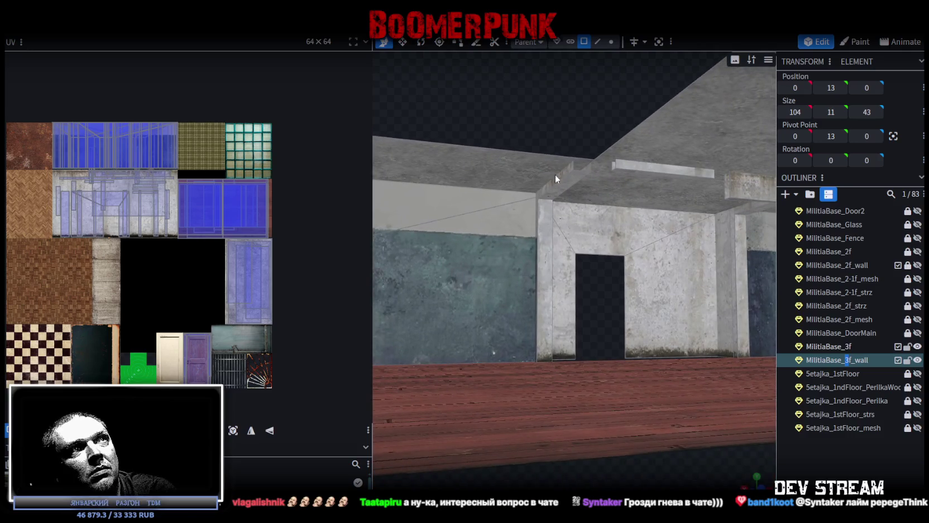
click(643, 171)
click(628, 170)
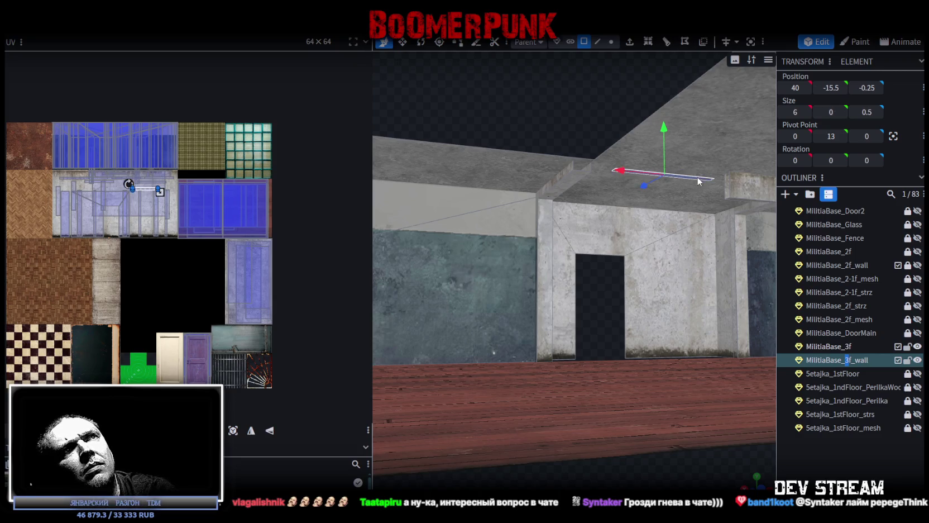
mouse_move(527, 226)
mouse_down()
mouse_move(527, 181)
mouse_move(568, 353)
mouse_move(546, 380)
mouse_move(544, 368)
mouse_move(530, 374)
mouse_move(571, 371)
mouse_move(539, 371)
mouse_move(599, 406)
mouse_move(563, 384)
mouse_move(530, 377)
mouse_move(619, 392)
mouse_move(555, 366)
mouse_move(531, 378)
mouse_move(586, 394)
mouse_move(628, 379)
mouse_move(595, 370)
mouse_up()
mouse_move(563, 361)
mouse_down()
mouse_move(504, 373)
mouse_move(510, 356)
mouse_move(571, 364)
mouse_move(534, 361)
mouse_move(532, 372)
mouse_move(546, 362)
mouse_move(622, 372)
mouse_move(577, 334)
mouse_move(596, 339)
mouse_move(600, 380)
mouse_move(569, 374)
mouse_move(469, 394)
mouse_move(552, 365)
mouse_up()
scroll(531, 365, up, 3)
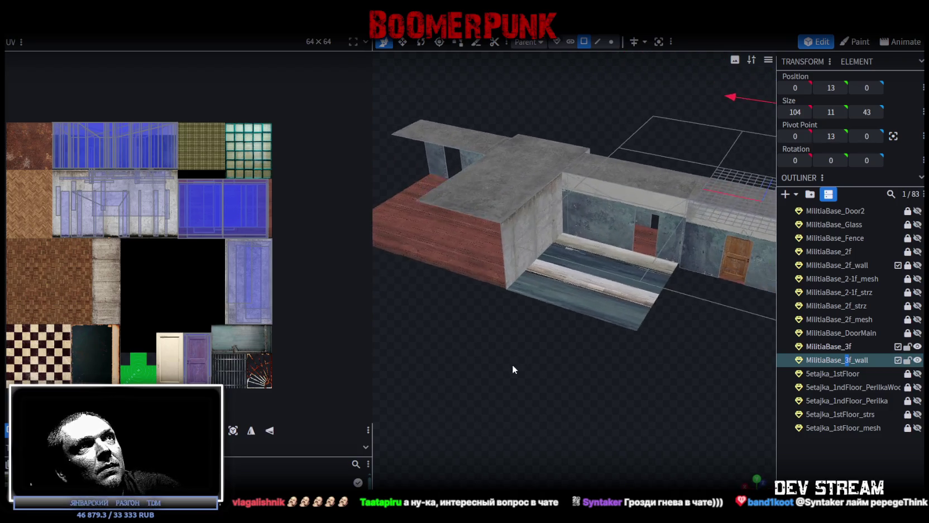
click(507, 197)
mouse_move(496, 347)
mouse_down()
mouse_move(522, 359)
mouse_move(509, 273)
mouse_up()
mouse_move(642, 381)
mouse_down()
mouse_move(633, 375)
mouse_move(585, 394)
mouse_move(613, 383)
mouse_move(710, 285)
mouse_up()
click(727, 241)
mouse_move(740, 228)
mouse_down()
mouse_move(698, 365)
mouse_move(699, 295)
mouse_move(533, 357)
mouse_move(648, 384)
mouse_move(632, 296)
mouse_move(498, 285)
mouse_move(461, 348)
mouse_move(488, 416)
mouse_move(500, 378)
mouse_move(594, 210)
mouse_move(575, 204)
mouse_move(614, 356)
mouse_move(632, 345)
mouse_move(646, 242)
mouse_up()
Slide the wall's vertical edge 0.75 units along X to position 10.
click(598, 43)
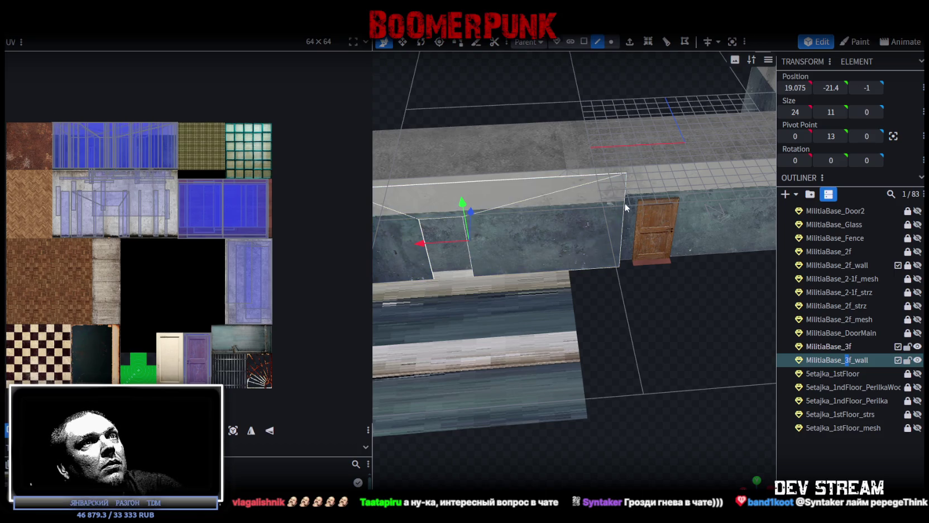
click(624, 218)
mouse_move(620, 219)
mouse_down()
mouse_move(512, 228)
mouse_move(528, 229)
mouse_move(628, 356)
mouse_move(625, 381)
mouse_move(632, 368)
mouse_move(577, 368)
mouse_move(552, 283)
mouse_move(599, 336)
mouse_move(597, 356)
mouse_move(614, 65)
mouse_up()
click(583, 43)
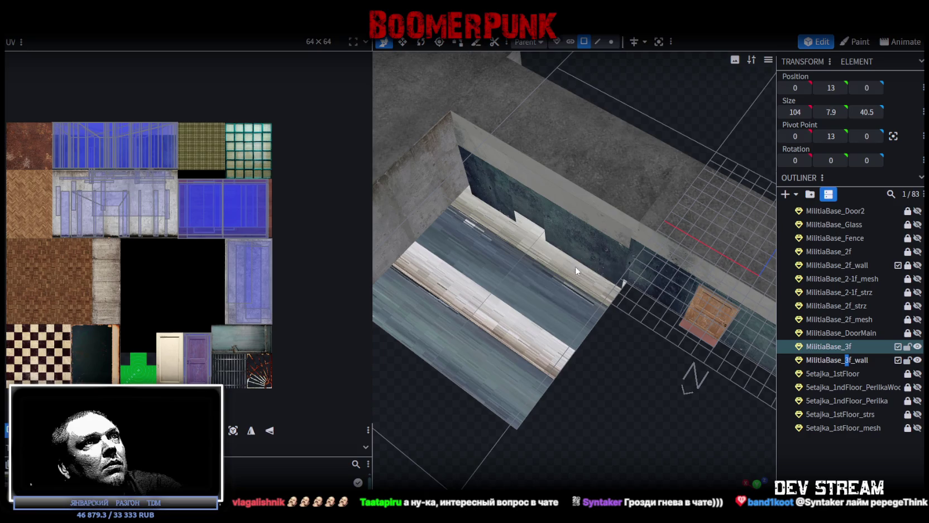
Extrude the floor strip's outer edge and stretch the new wood strip to the back wall.
click(576, 265)
mouse_move(511, 240)
mouse_down()
mouse_move(559, 408)
mouse_move(568, 314)
mouse_move(562, 271)
mouse_move(555, 284)
mouse_move(589, 362)
mouse_move(591, 350)
mouse_move(577, 363)
mouse_move(615, 374)
mouse_move(646, 358)
mouse_up()
click(614, 369)
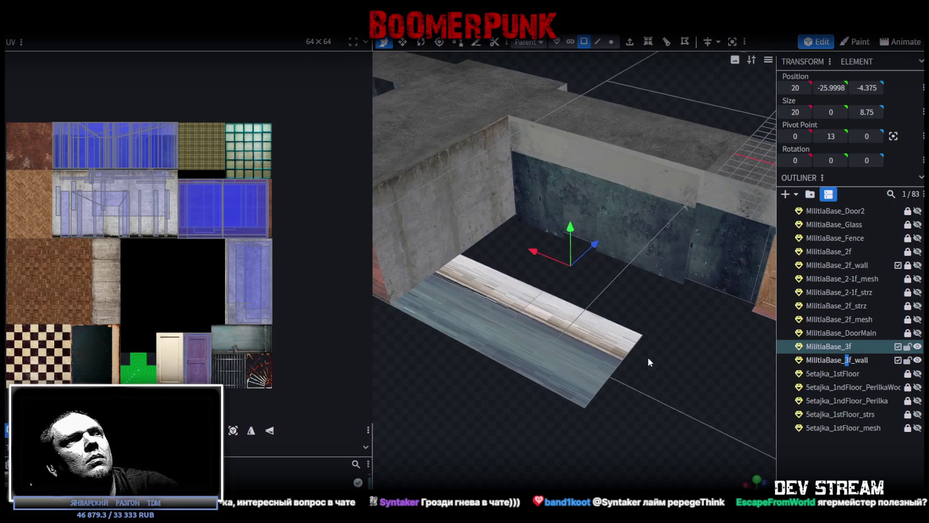
click(597, 42)
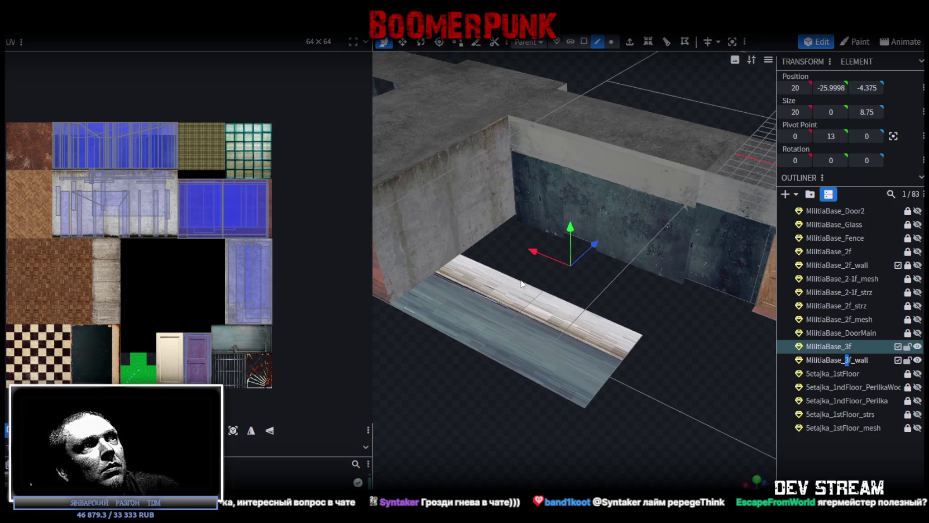
click(522, 284)
drag(633, 308, 630, 48)
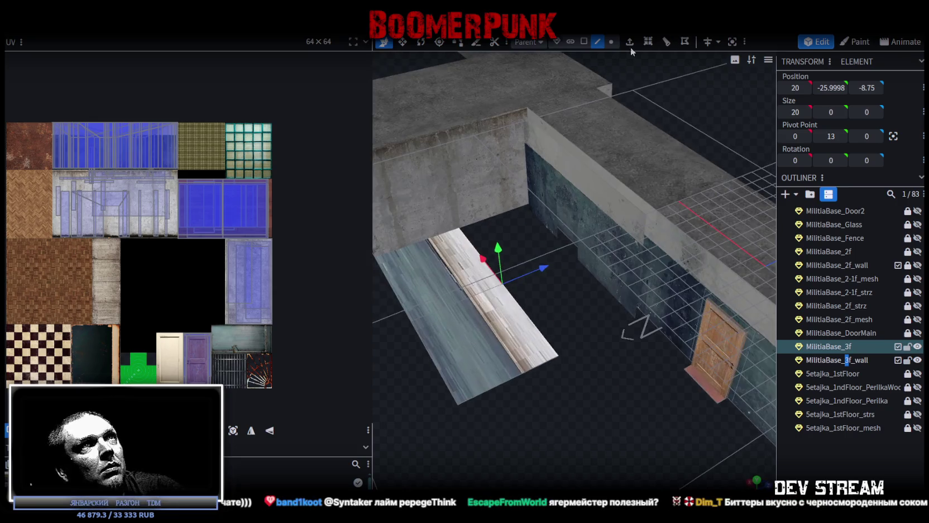
key(e)
drag(544, 266, 610, 240)
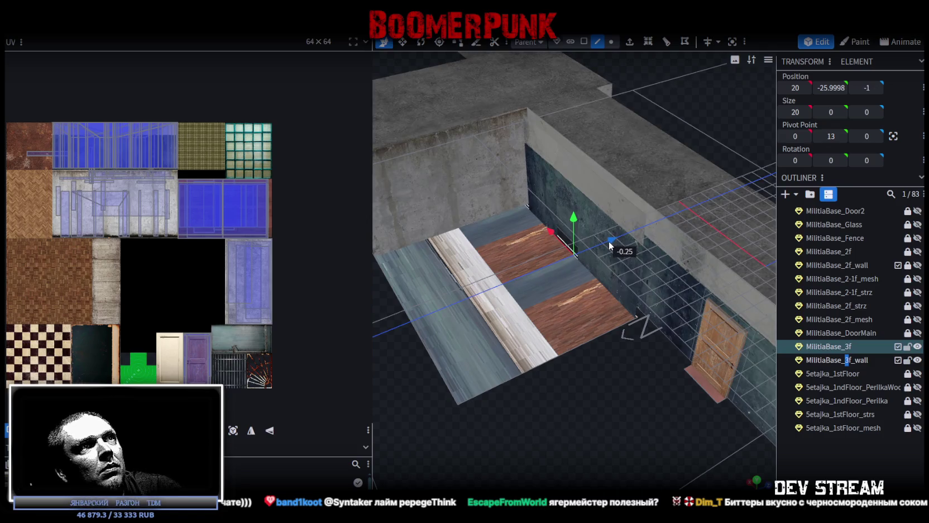
scroll(614, 387, up, 3)
Select the face at the door's base and slide it along X to 13.65.
mouse_move(558, 356)
mouse_down()
mouse_move(534, 359)
mouse_move(621, 366)
mouse_move(620, 347)
mouse_up()
mouse_move(644, 288)
mouse_down()
mouse_move(627, 348)
mouse_move(670, 321)
mouse_move(667, 348)
mouse_move(824, 331)
mouse_up()
click(867, 359)
click(644, 274)
click(644, 275)
click(584, 42)
mouse_move(601, 280)
mouse_down()
mouse_move(449, 273)
mouse_move(478, 273)
mouse_up()
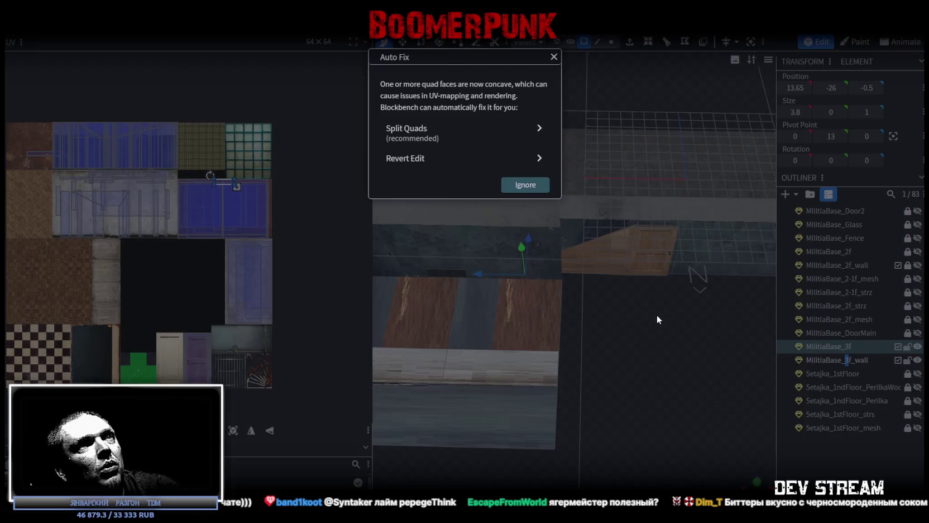
Revert the move that made faces concave, then copy and paste the face under the door.
key(Escape)
key(ctrl+z)
mouse_move(666, 292)
mouse_down()
mouse_move(684, 311)
mouse_move(615, 289)
mouse_up()
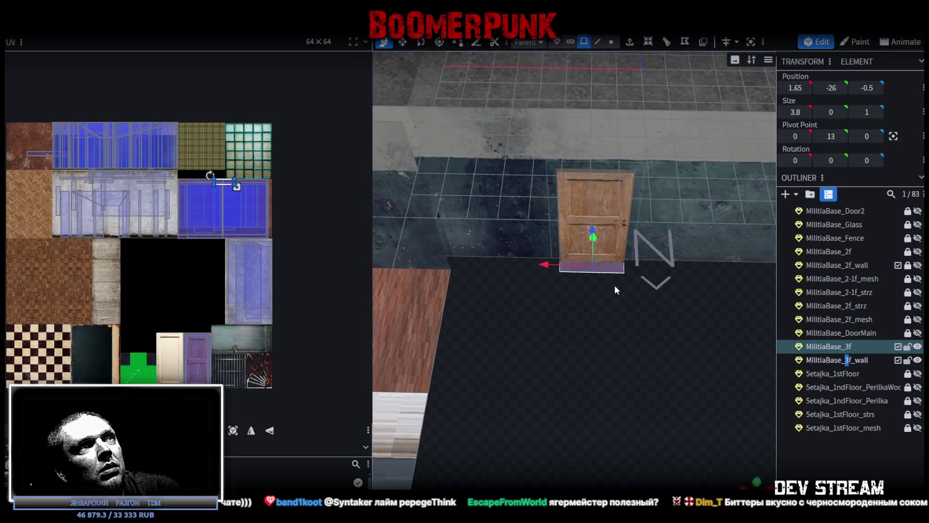
right_click(603, 270)
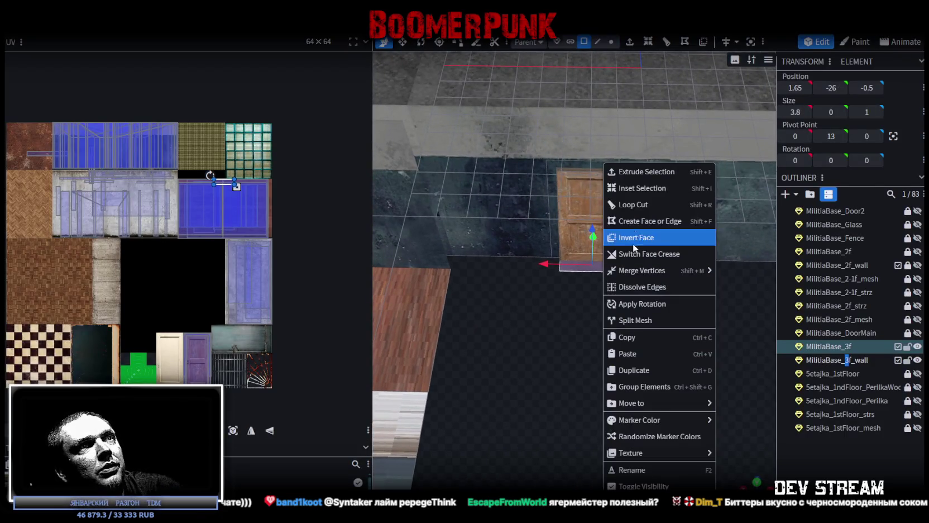
click(640, 339)
right_click(607, 273)
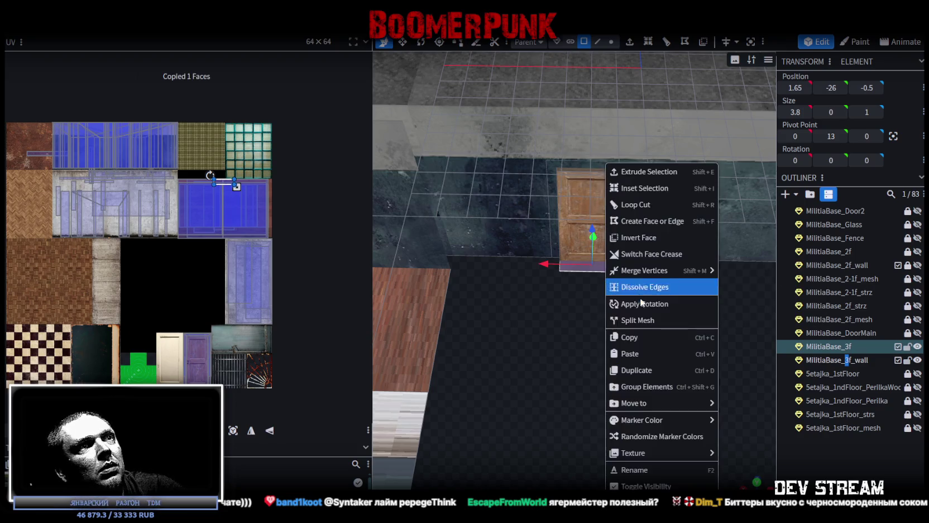
click(641, 352)
click(660, 363)
scroll(543, 314, down, 2)
mouse_move(543, 314)
mouse_down()
mouse_move(646, 288)
mouse_move(407, 274)
mouse_up()
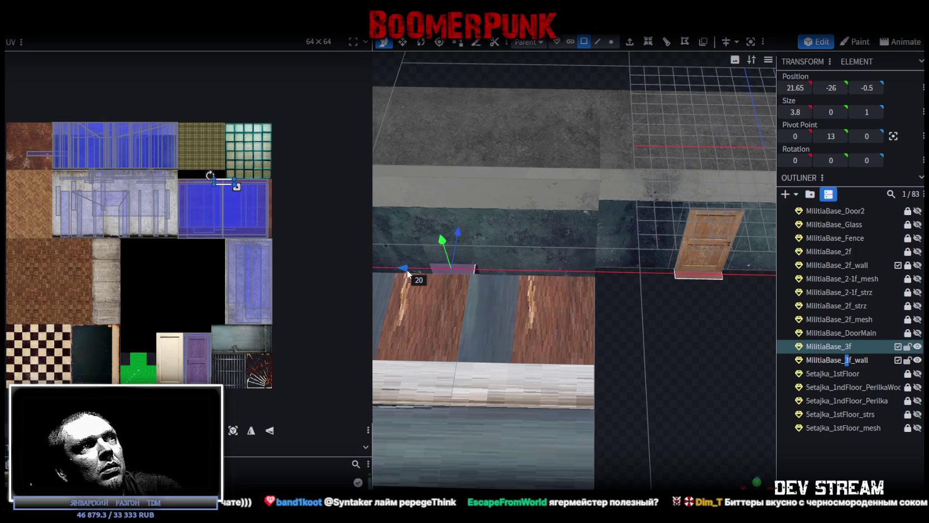
scroll(674, 375, up, 3)
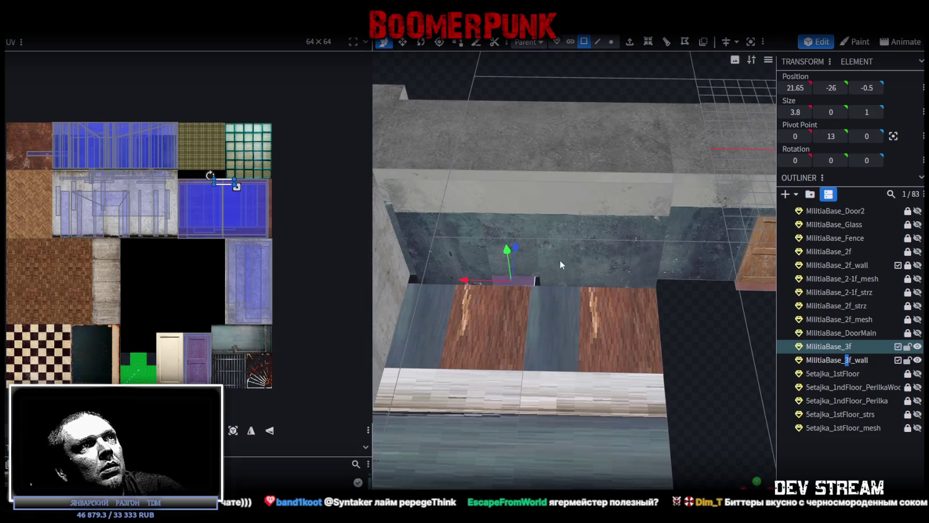
Extrude a back-wall edge into a narrow panel and align its face at X 15.65.
click(598, 42)
click(539, 255)
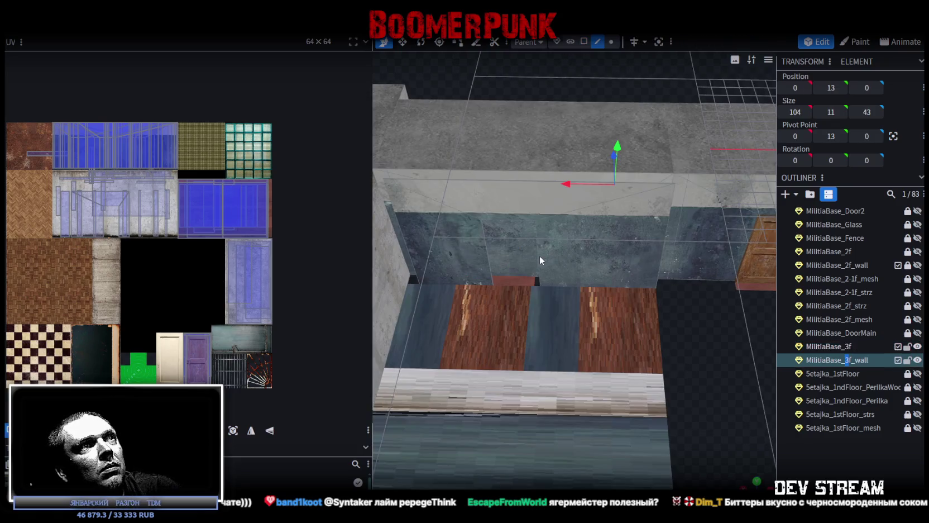
drag(491, 255, 543, 262)
mouse_move(723, 362)
mouse_down()
mouse_move(657, 373)
mouse_move(622, 362)
mouse_move(629, 245)
mouse_move(592, 139)
mouse_up()
click(583, 41)
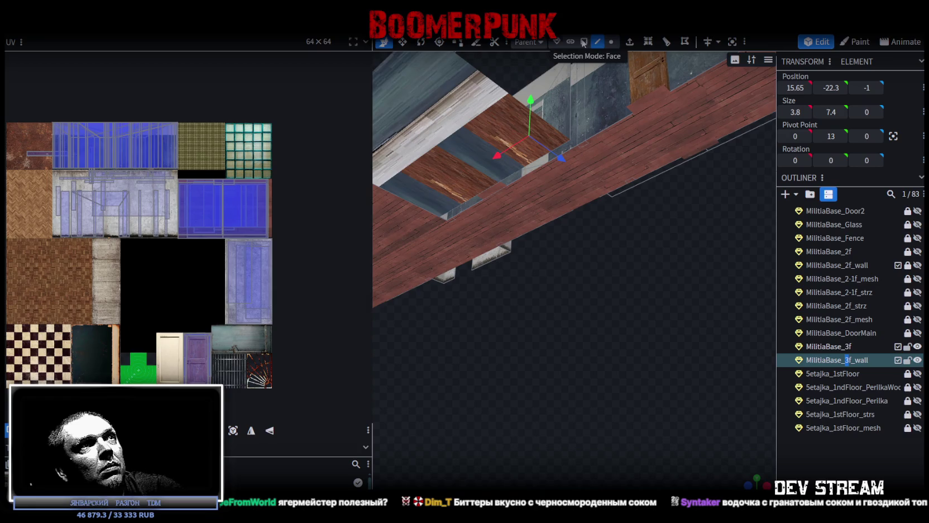
click(498, 190)
drag(491, 195, 495, 194)
mouse_move(607, 246)
mouse_down()
mouse_move(677, 358)
mouse_move(667, 391)
mouse_move(686, 333)
mouse_move(618, 342)
mouse_up()
drag(523, 287, 551, 285)
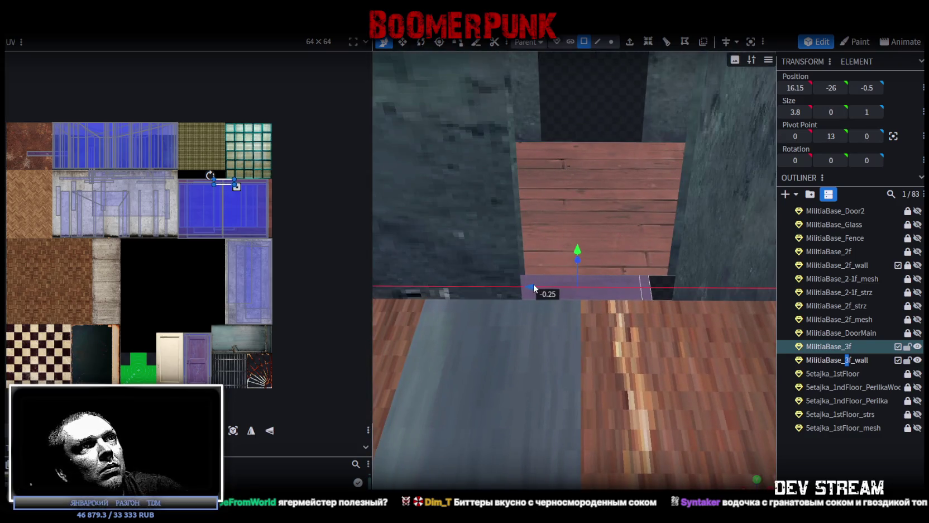
scroll(570, 333, down, 5)
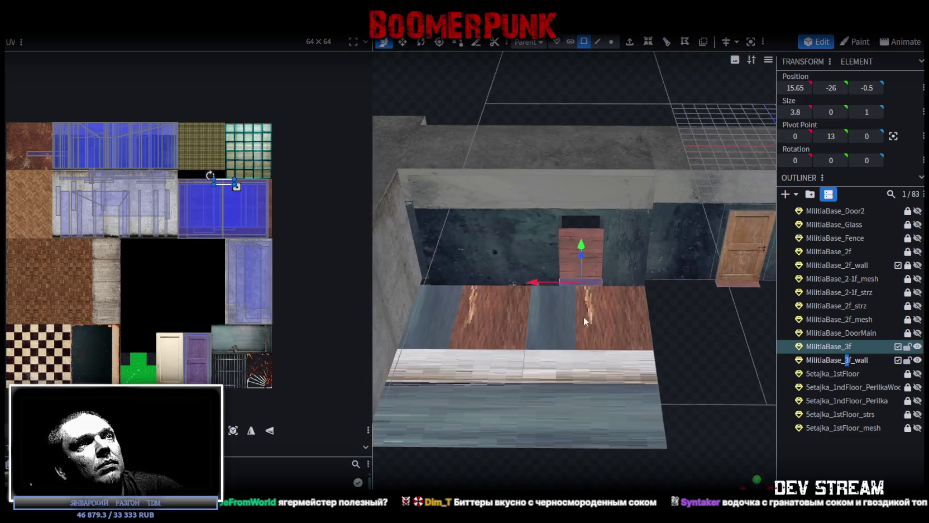
scroll(583, 316, down, 3)
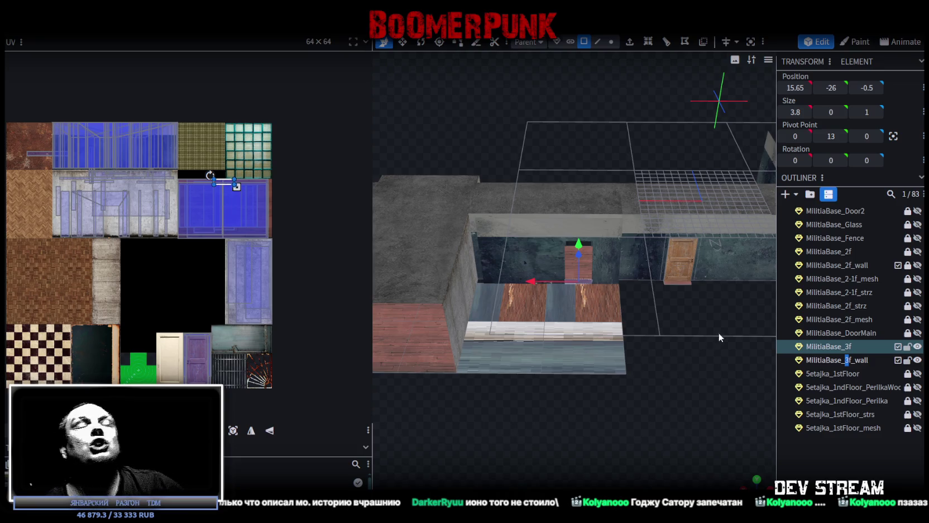
mouse_move(715, 341)
mouse_down()
mouse_move(671, 347)
mouse_move(690, 316)
mouse_move(674, 288)
mouse_move(645, 297)
mouse_move(601, 391)
mouse_move(598, 340)
mouse_move(592, 385)
mouse_move(570, 418)
mouse_move(599, 442)
mouse_move(619, 435)
mouse_up()
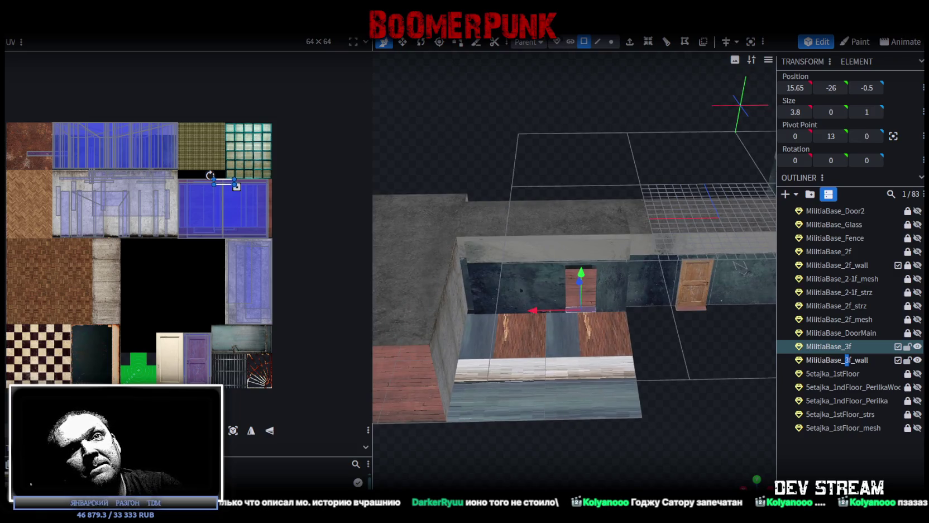
drag(699, 379, 679, 361)
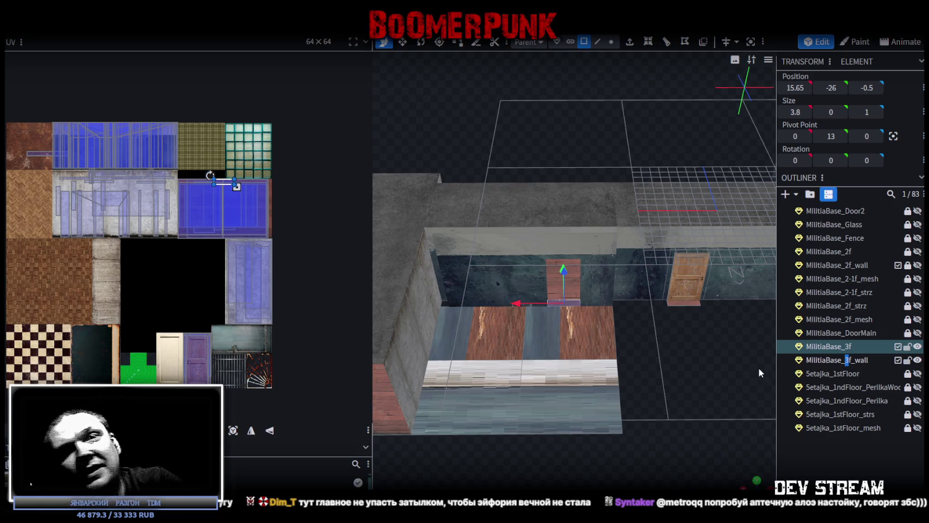
scroll(667, 388, up, 2)
mouse_move(667, 389)
mouse_down()
mouse_move(600, 371)
mouse_move(608, 347)
mouse_move(567, 326)
mouse_move(654, 346)
mouse_move(687, 338)
mouse_move(656, 359)
mouse_move(669, 355)
mouse_move(498, 327)
mouse_move(552, 415)
mouse_move(598, 368)
mouse_move(558, 396)
mouse_up()
click(499, 328)
click(598, 42)
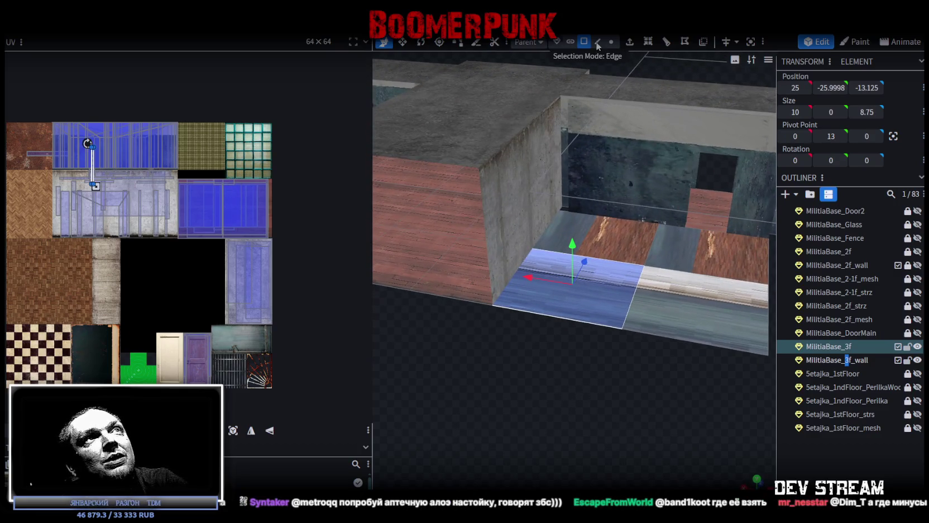
click(570, 151)
click(569, 151)
mouse_move(574, 173)
mouse_down()
mouse_move(584, 332)
mouse_move(549, 343)
mouse_move(555, 357)
mouse_up()
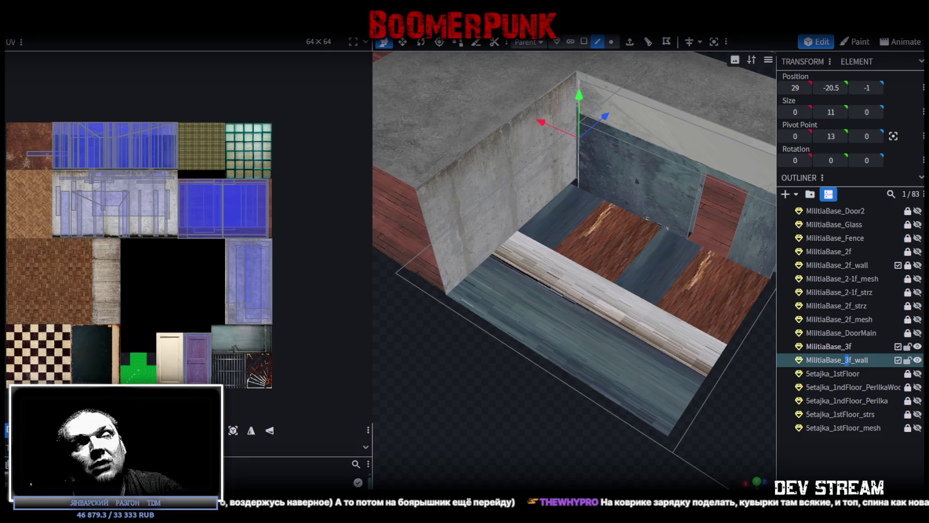
mouse_move(575, 339)
mouse_down()
mouse_move(494, 363)
mouse_move(528, 338)
mouse_move(488, 350)
mouse_up()
scroll(477, 192, up, 3)
drag(494, 251, 502, 263)
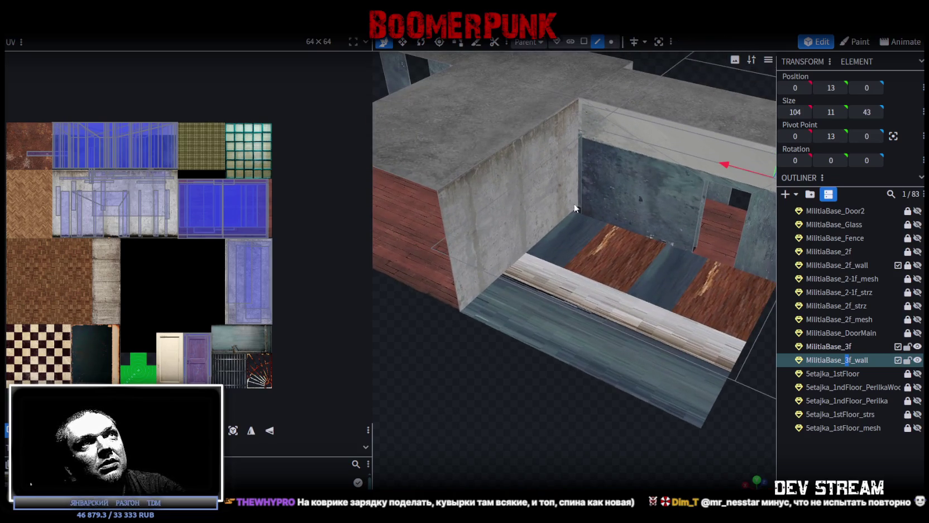
click(584, 41)
click(525, 222)
mouse_move(524, 217)
mouse_down()
mouse_move(517, 357)
mouse_move(548, 360)
mouse_up()
click(626, 280)
drag(625, 279, 536, 357)
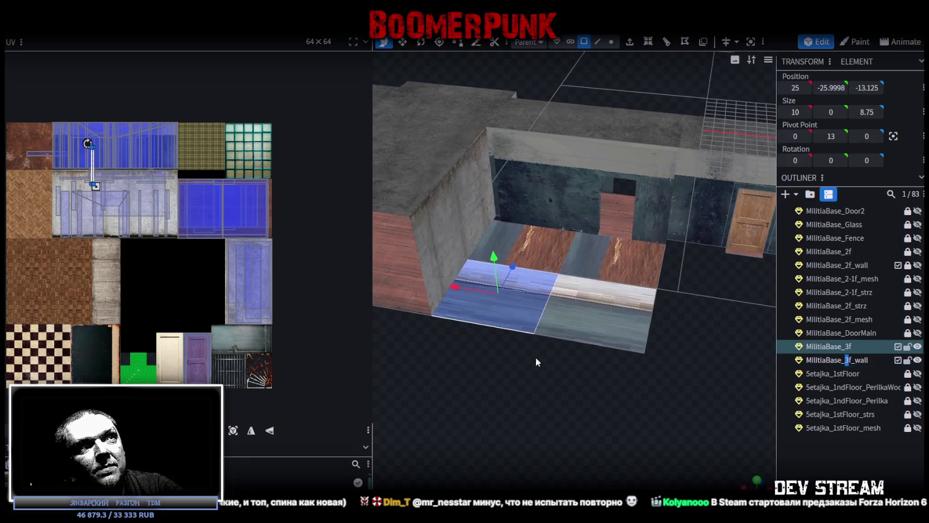
shift+click(620, 257)
shift+click(510, 243)
shift+click(606, 259)
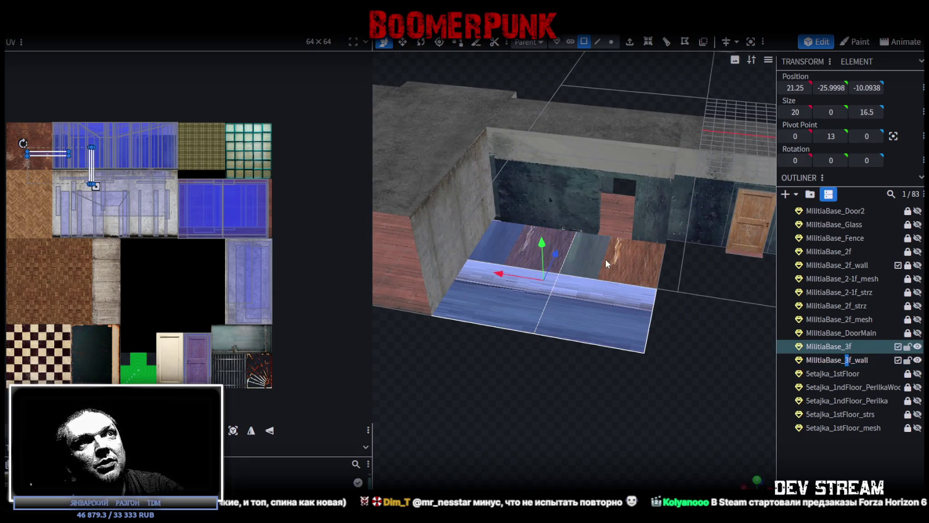
drag(494, 362, 519, 359)
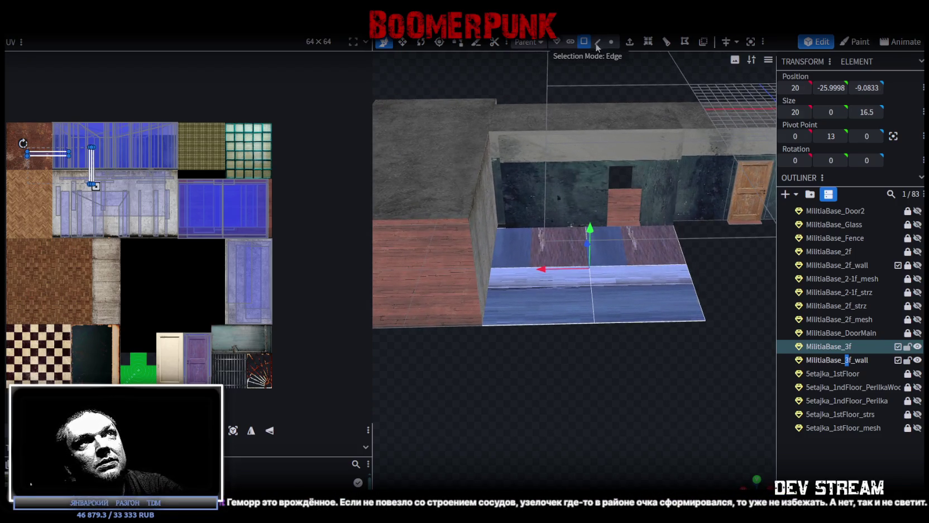
click(597, 41)
click(502, 171)
click(502, 171)
mouse_move(518, 335)
mouse_down()
mouse_move(524, 359)
mouse_move(556, 346)
mouse_move(541, 345)
mouse_move(572, 350)
mouse_move(593, 338)
mouse_up()
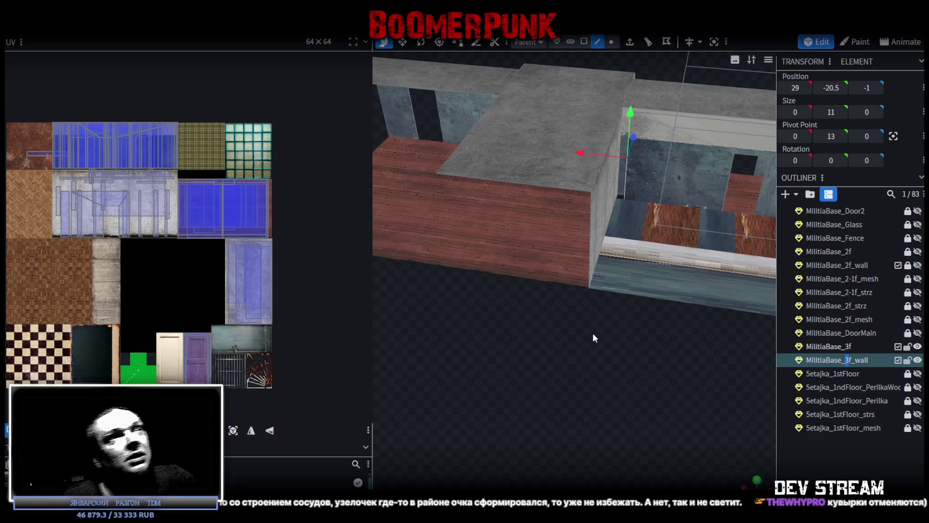
drag(593, 336, 599, 359)
mouse_move(566, 326)
mouse_down()
mouse_move(496, 318)
mouse_move(508, 329)
mouse_up()
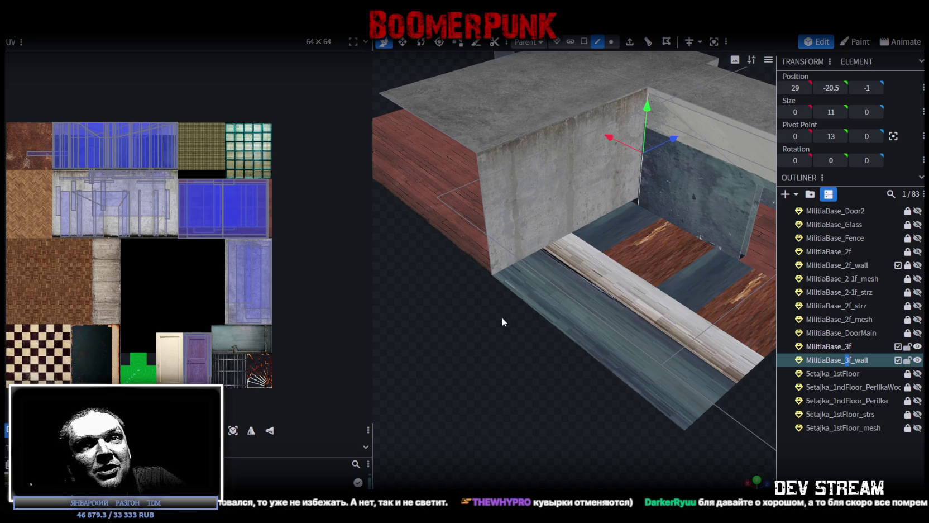
drag(520, 326, 514, 326)
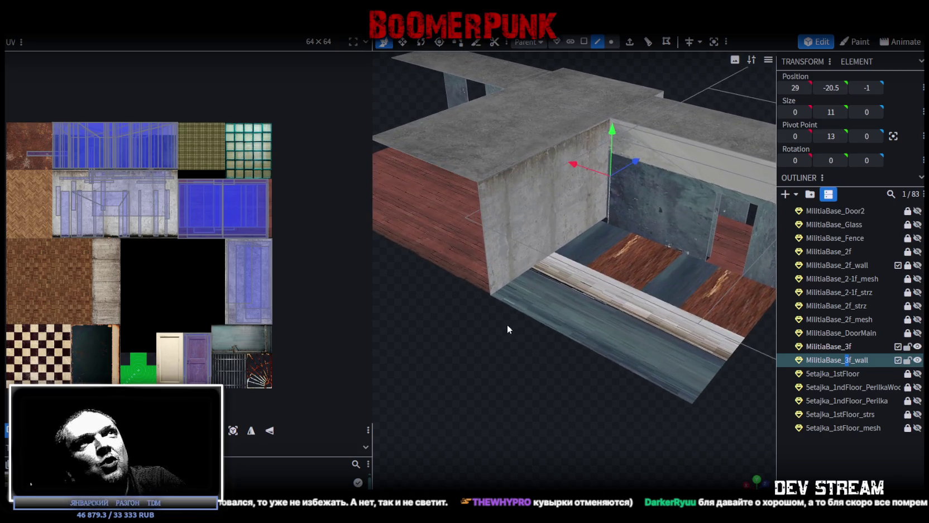
click(520, 288)
mouse_move(520, 295)
mouse_down()
mouse_move(546, 358)
mouse_move(575, 344)
mouse_up()
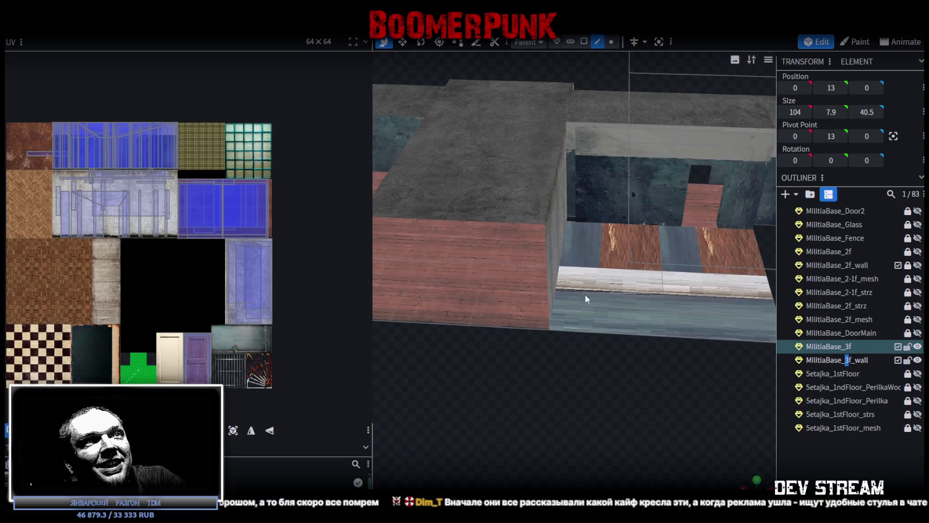
Loop-cut the floor edge below the wall opening with 1 cut and slide the new edge to X 29.
click(588, 332)
click(649, 44)
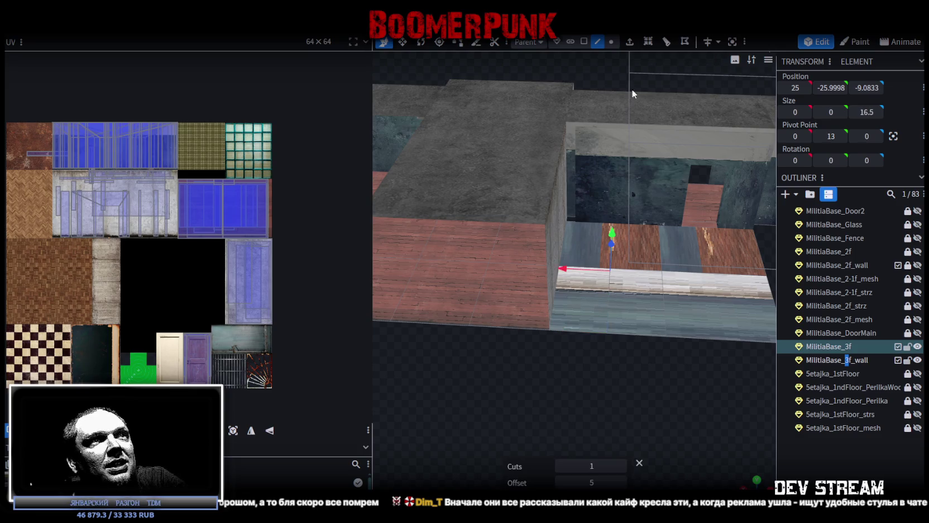
drag(561, 271, 528, 260)
scroll(601, 364, up, 5)
scroll(558, 395, up, 5)
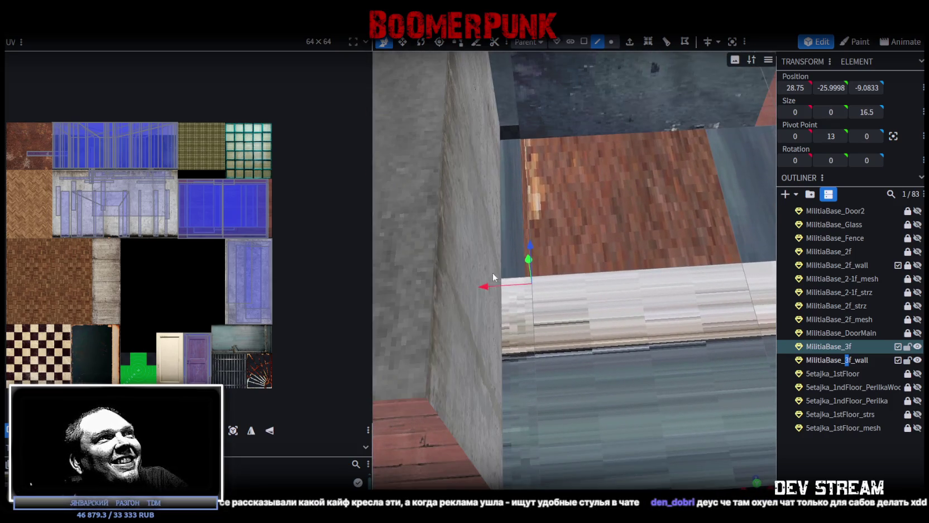
drag(488, 285, 484, 285)
scroll(551, 319, down, 3)
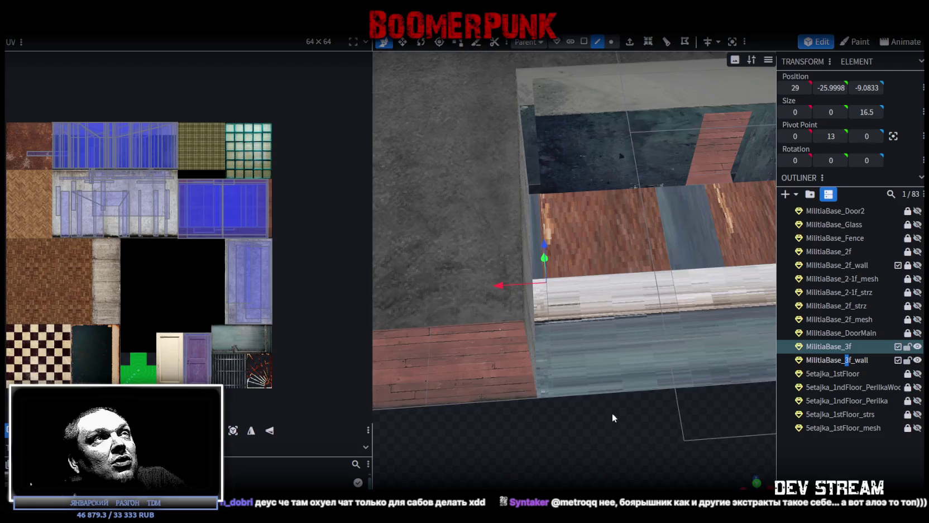
scroll(612, 412, down, 2)
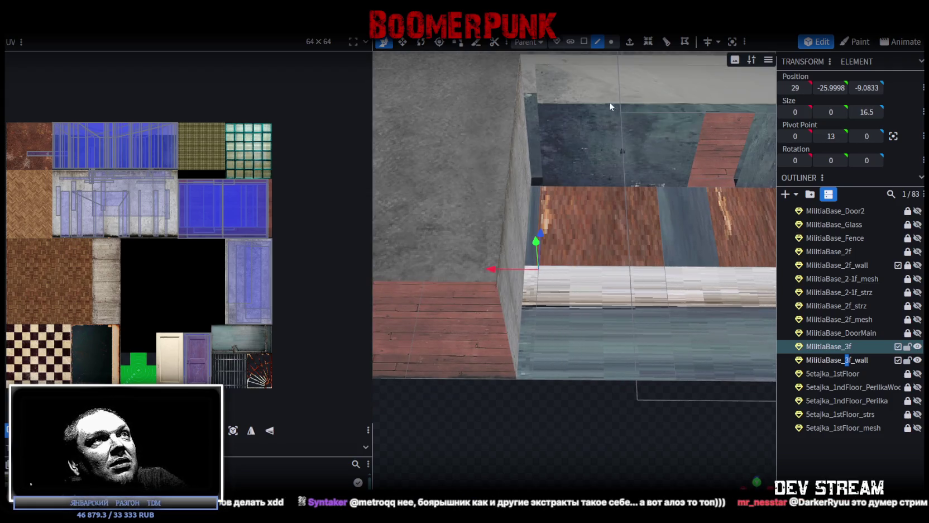
click(585, 43)
click(530, 224)
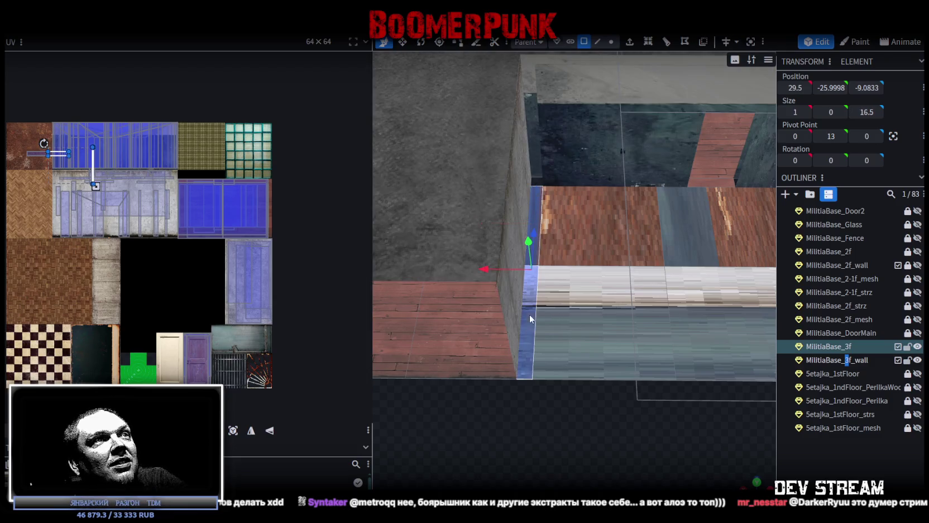
click(559, 288)
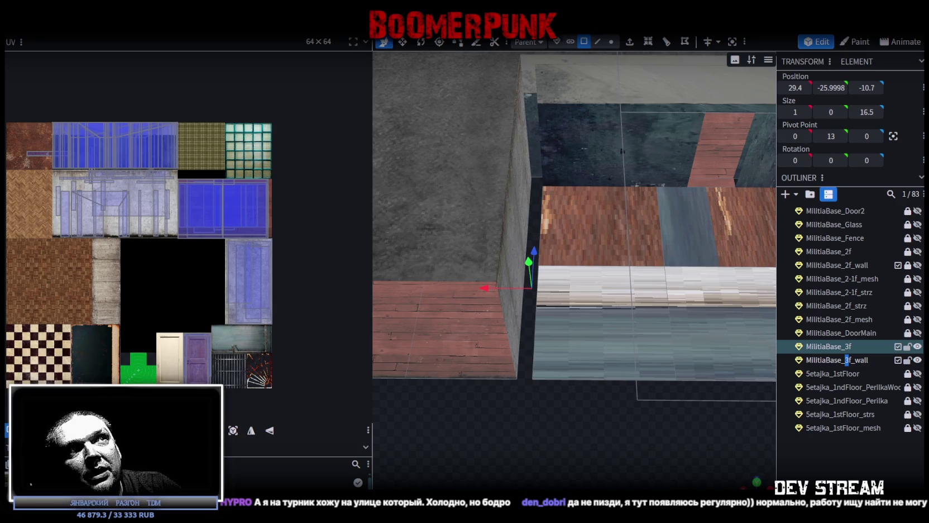
mouse_move(624, 430)
mouse_down()
mouse_move(612, 403)
mouse_move(564, 396)
mouse_move(611, 371)
mouse_move(602, 412)
mouse_move(589, 406)
mouse_up()
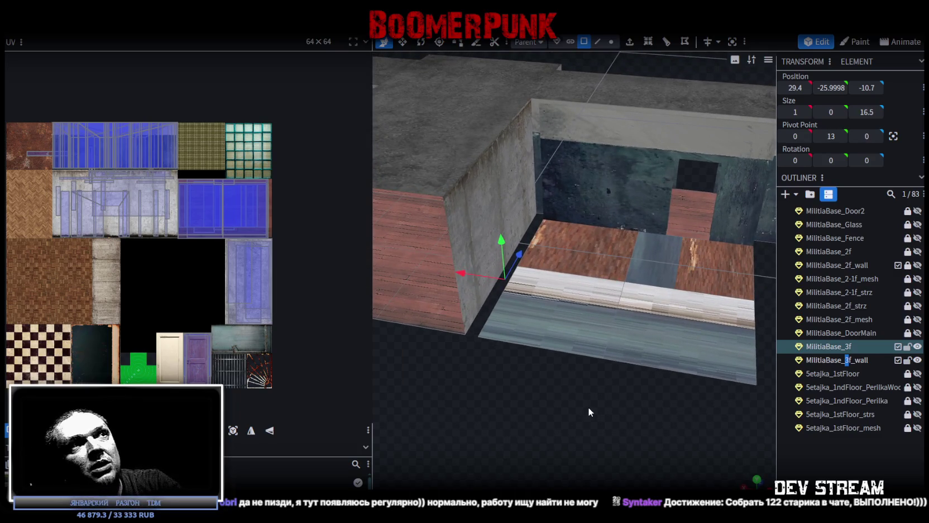
mouse_move(554, 409)
mouse_down()
mouse_move(524, 399)
mouse_move(549, 396)
mouse_up()
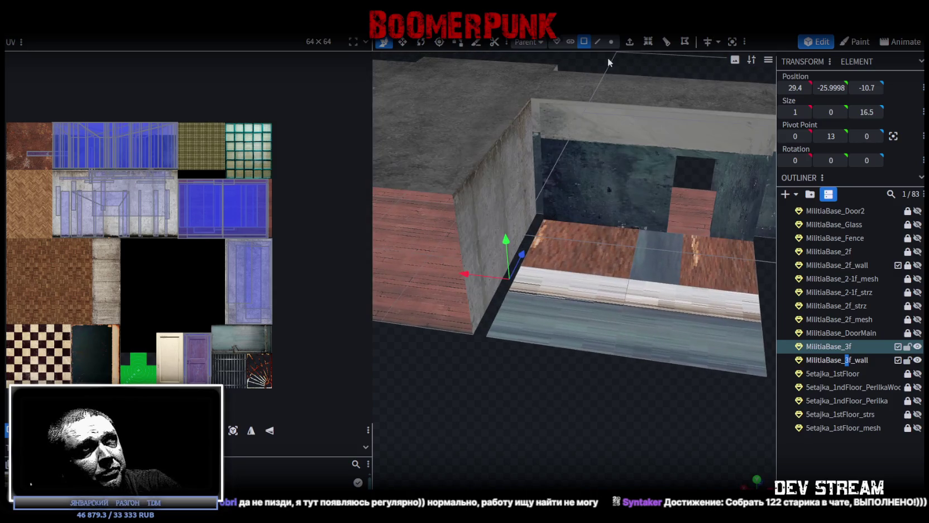
click(600, 43)
Extrude the corner edge of MilitiaBase_3f_wall along Z- into an 11-by-16.5 wall at X 29.
click(546, 147)
click(542, 147)
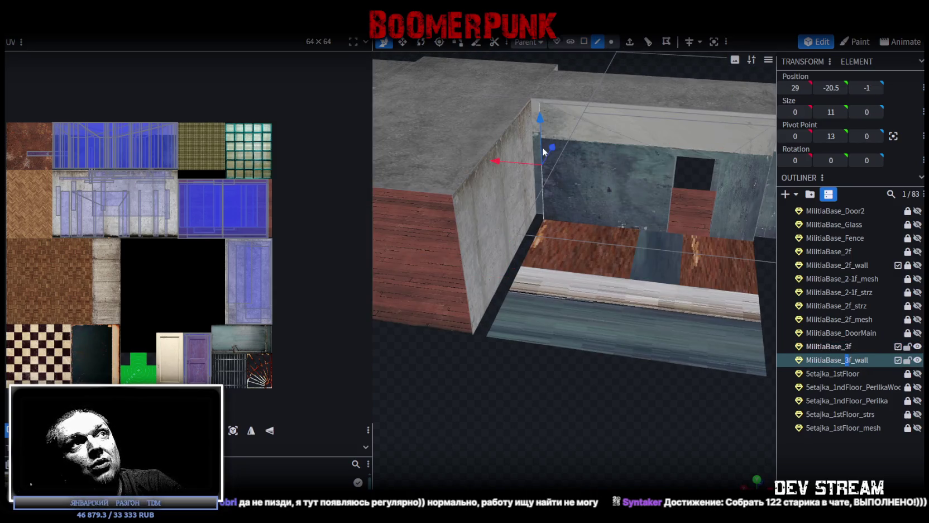
mouse_move(540, 195)
mouse_down()
mouse_move(522, 394)
mouse_move(614, 362)
mouse_move(599, 359)
mouse_up()
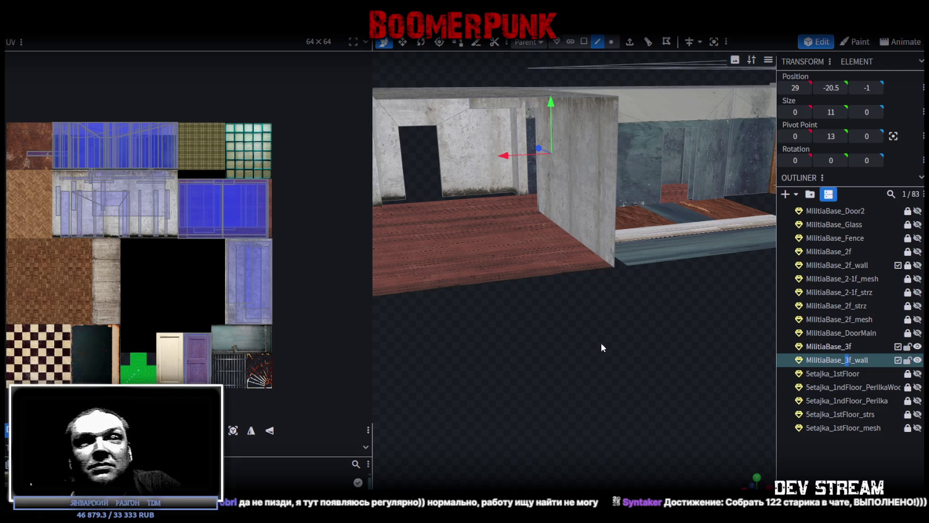
mouse_move(607, 347)
mouse_down()
mouse_move(539, 376)
mouse_move(742, 213)
mouse_up()
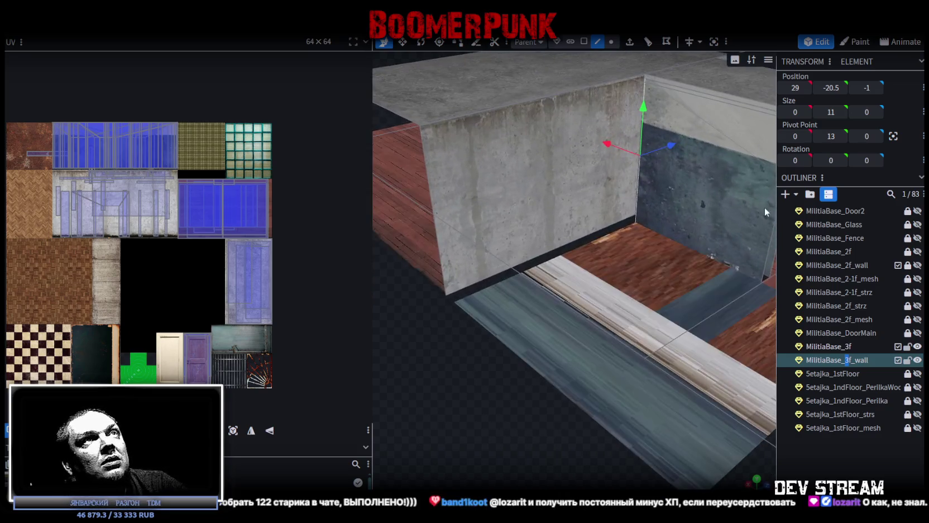
key(e)
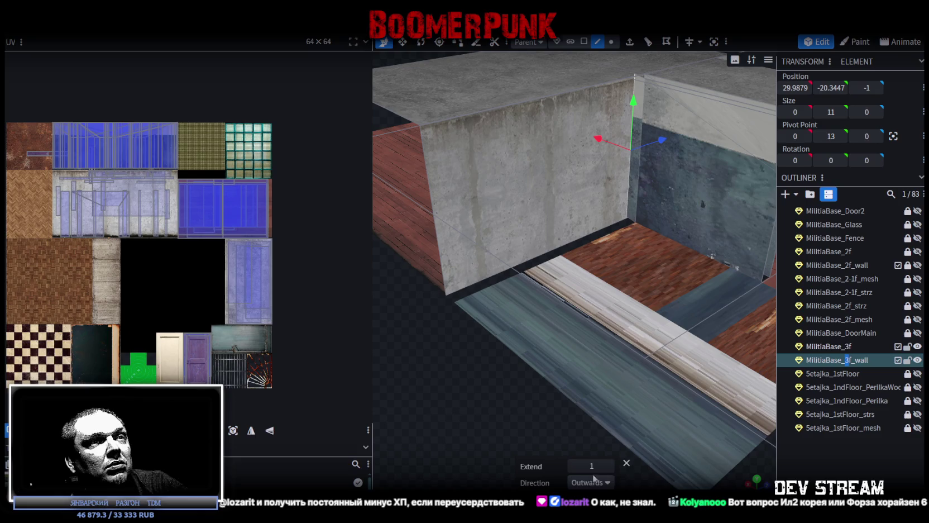
click(590, 483)
click(580, 467)
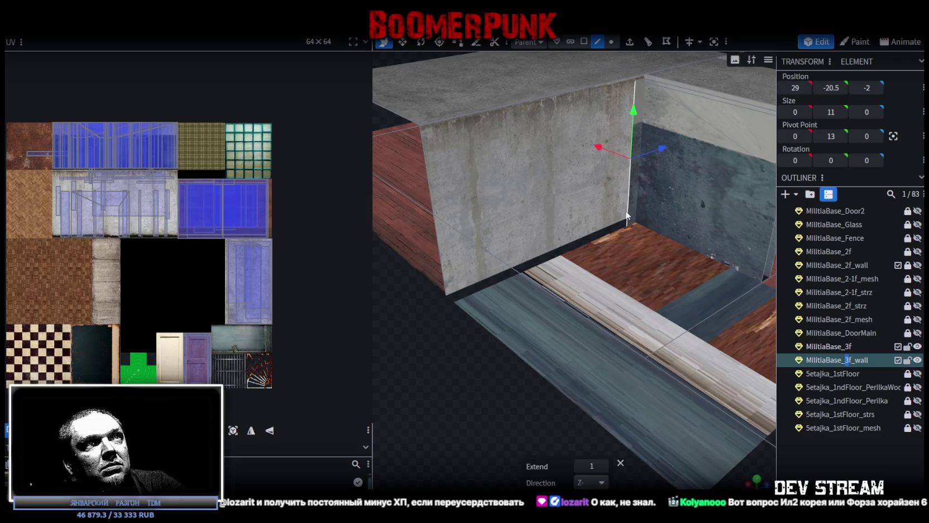
mouse_move(666, 157)
mouse_down()
mouse_move(506, 219)
mouse_move(481, 214)
mouse_move(476, 230)
mouse_move(613, 352)
mouse_move(591, 351)
mouse_up()
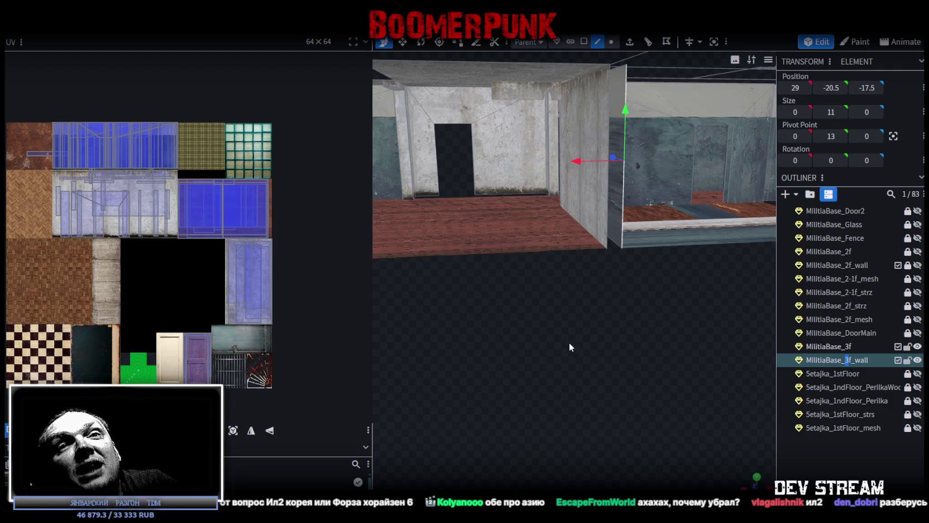
mouse_move(630, 368)
mouse_down()
mouse_move(569, 375)
mouse_move(595, 98)
mouse_up()
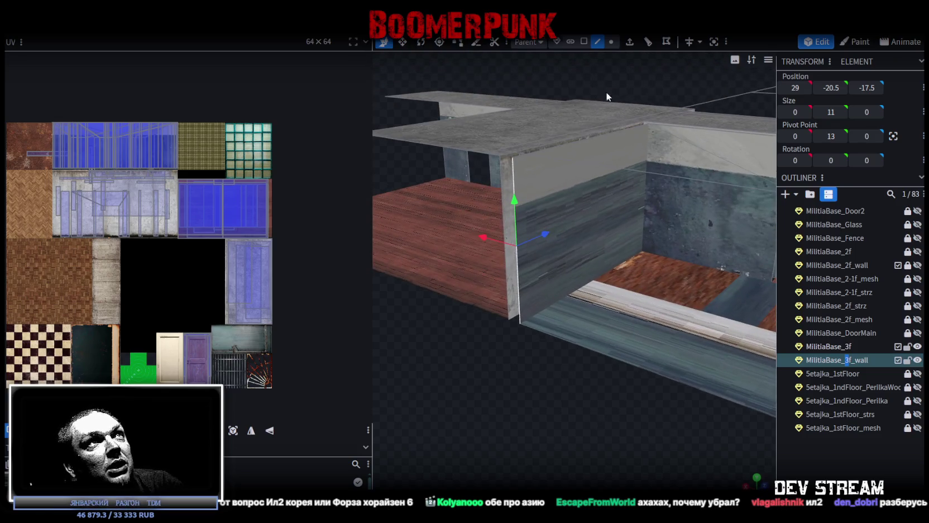
click(585, 42)
Select the partition wall's large face and inset a smaller face in its centre.
click(597, 230)
mouse_move(492, 413)
mouse_down()
mouse_move(691, 374)
mouse_move(635, 388)
mouse_move(619, 319)
mouse_up()
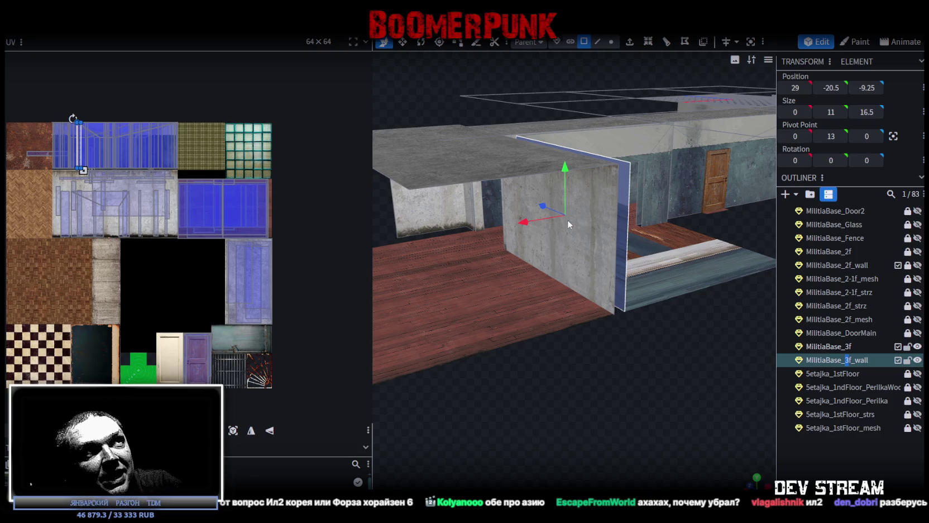
click(582, 219)
mouse_move(582, 218)
mouse_down()
mouse_move(617, 377)
mouse_move(558, 379)
mouse_up()
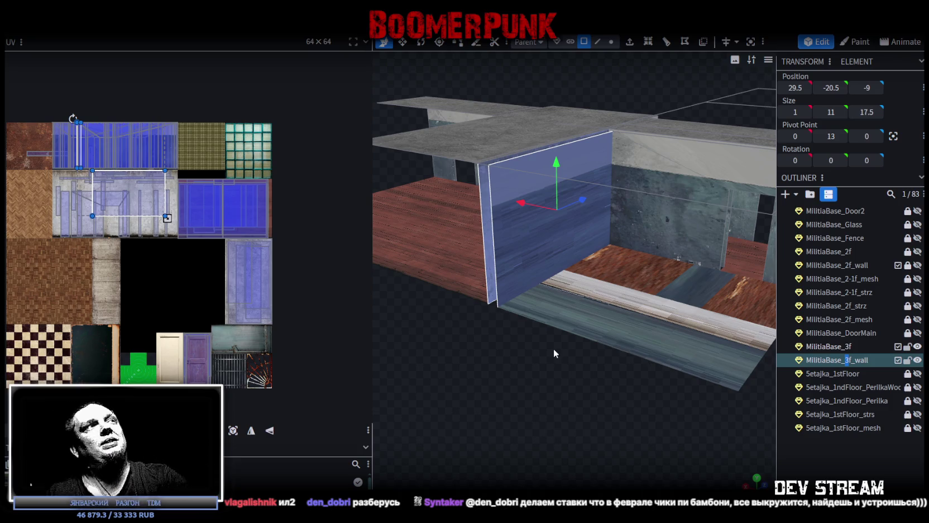
key(ctrl+z)
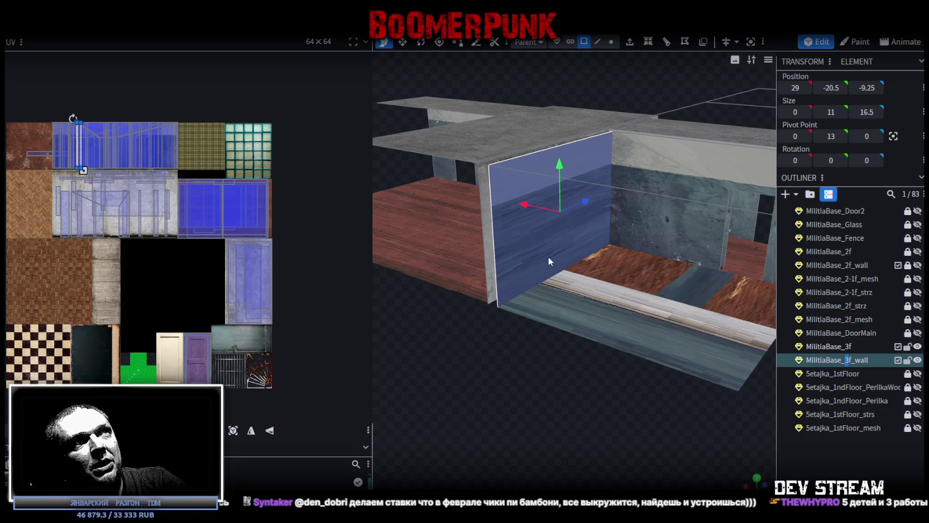
mouse_move(632, 66)
mouse_down()
mouse_move(631, 257)
mouse_move(534, 407)
mouse_up()
key(ctrl+y)
key(ctrl+z)
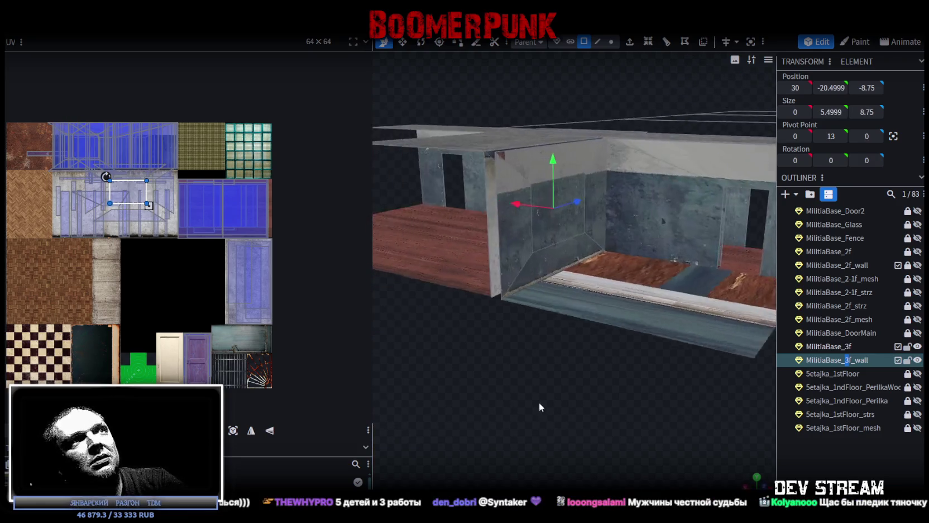
Push the inset face through the wall to open a rectangular window.
mouse_move(537, 413)
mouse_down()
mouse_move(502, 429)
mouse_move(498, 422)
mouse_up()
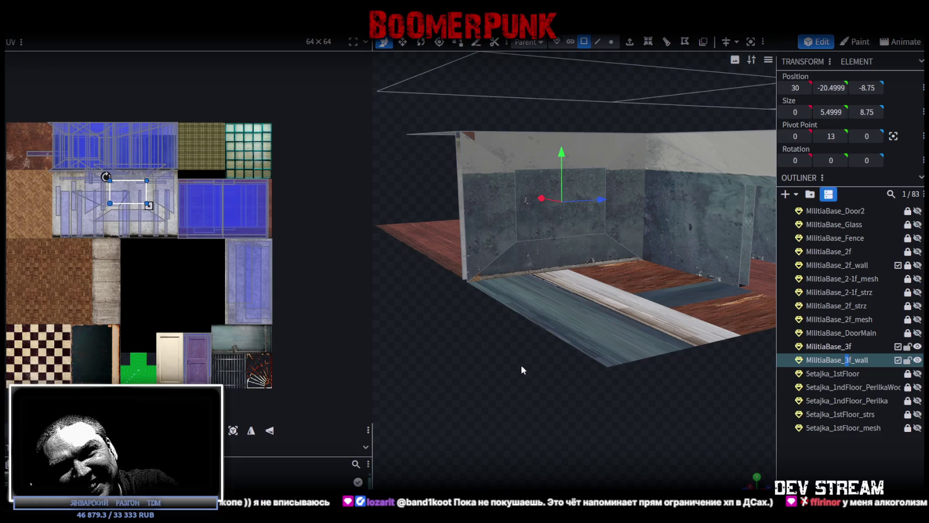
drag(491, 456, 563, 239)
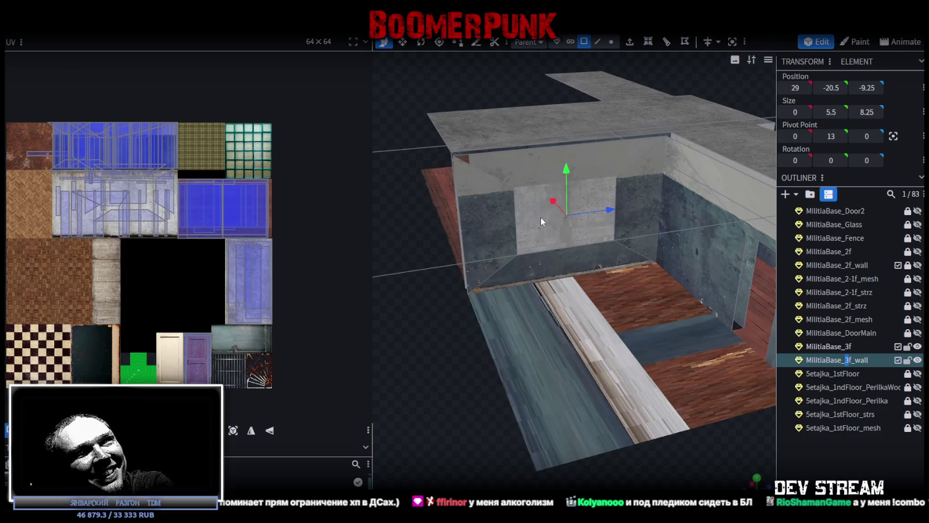
drag(495, 361, 470, 394)
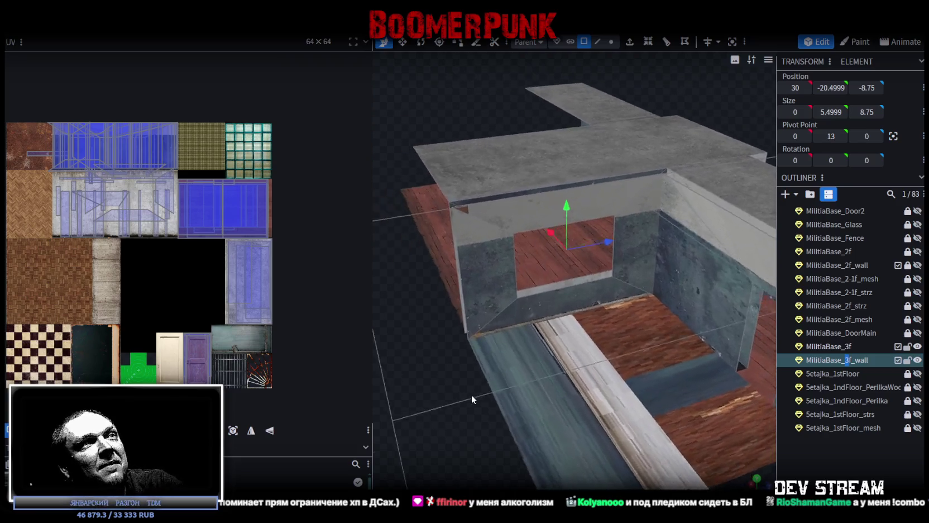
scroll(471, 394, up, 3)
mouse_move(551, 311)
mouse_down()
mouse_move(537, 284)
mouse_move(586, 355)
mouse_up()
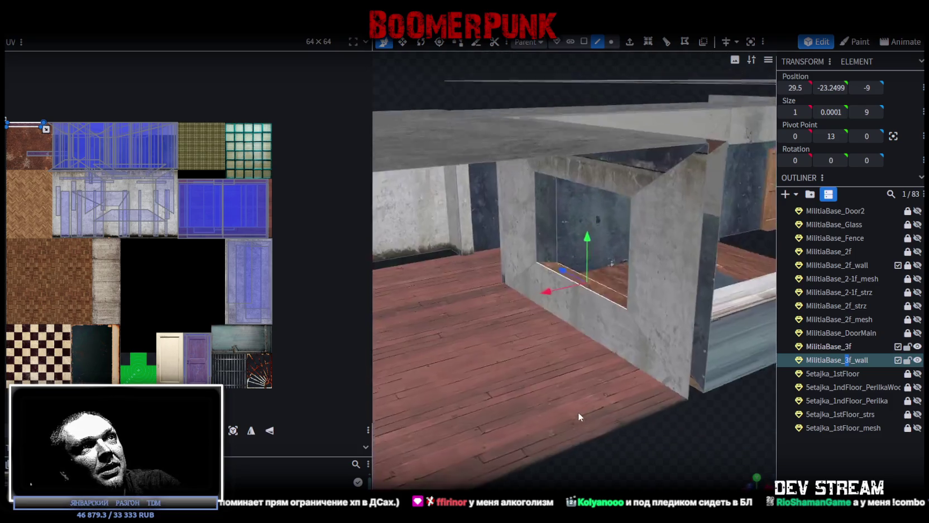
Select the side and top faces framing the partition wall's opening.
click(532, 219)
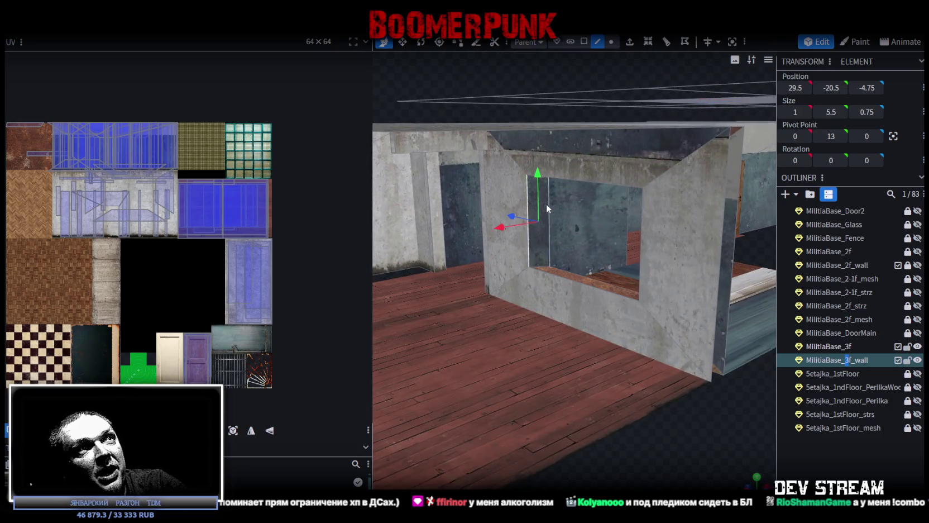
drag(685, 452, 645, 423)
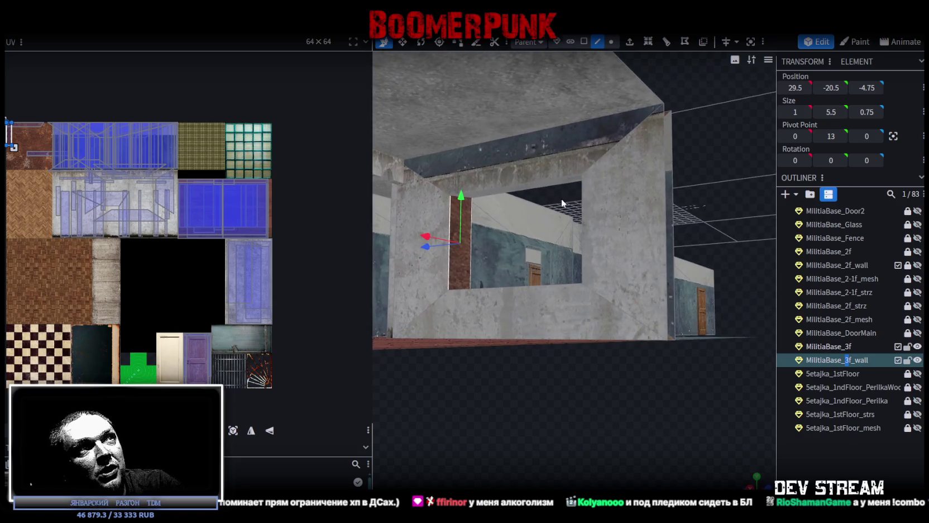
click(544, 177)
click(548, 184)
mouse_move(664, 354)
mouse_down()
mouse_move(571, 432)
mouse_move(446, 439)
mouse_move(401, 398)
mouse_move(565, 234)
mouse_up()
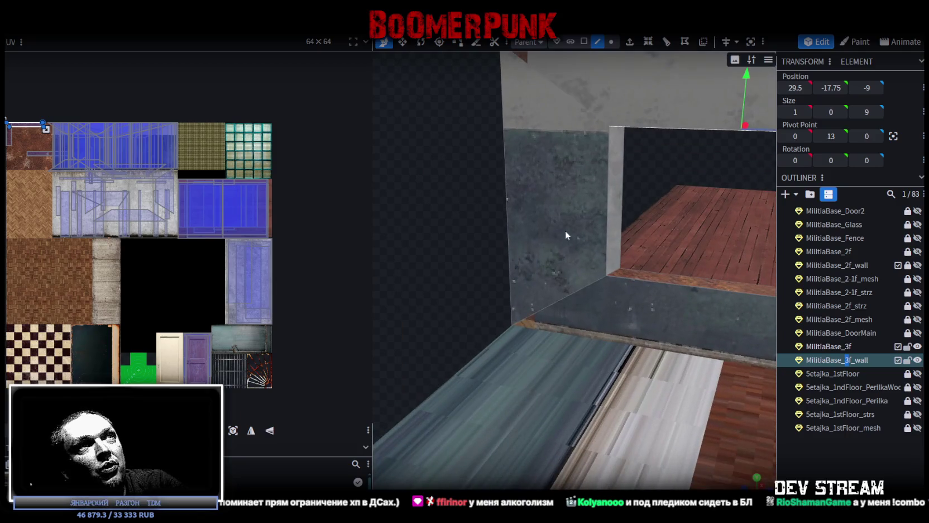
click(619, 199)
click(609, 181)
mouse_move(410, 238)
mouse_down()
mouse_move(681, 253)
mouse_move(685, 233)
mouse_move(651, 222)
mouse_up()
click(584, 41)
click(434, 183)
mouse_move(622, 296)
mouse_down()
mouse_move(633, 367)
mouse_move(430, 384)
mouse_move(483, 349)
mouse_move(463, 262)
mouse_move(501, 228)
mouse_up()
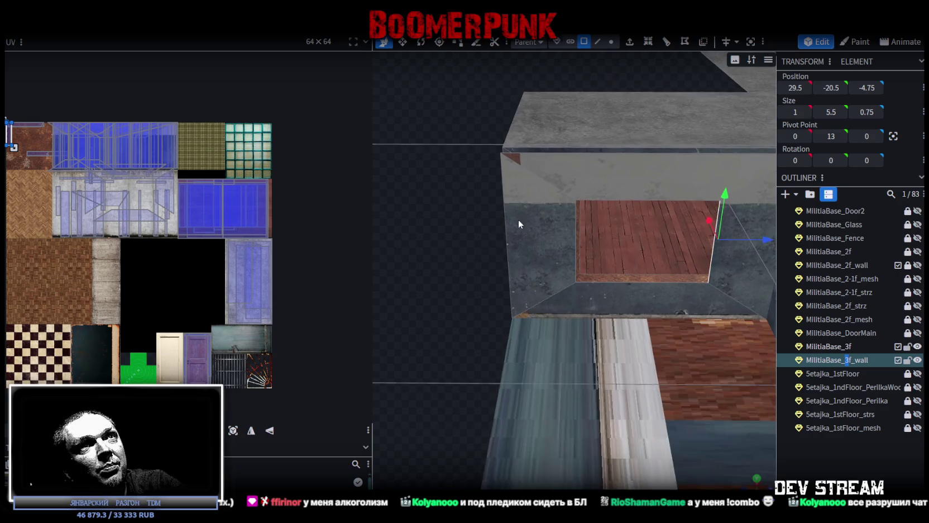
Set the opening's two side faces to Position Z -5 and -13.
click(867, 89)
text(-5)
key(Return)
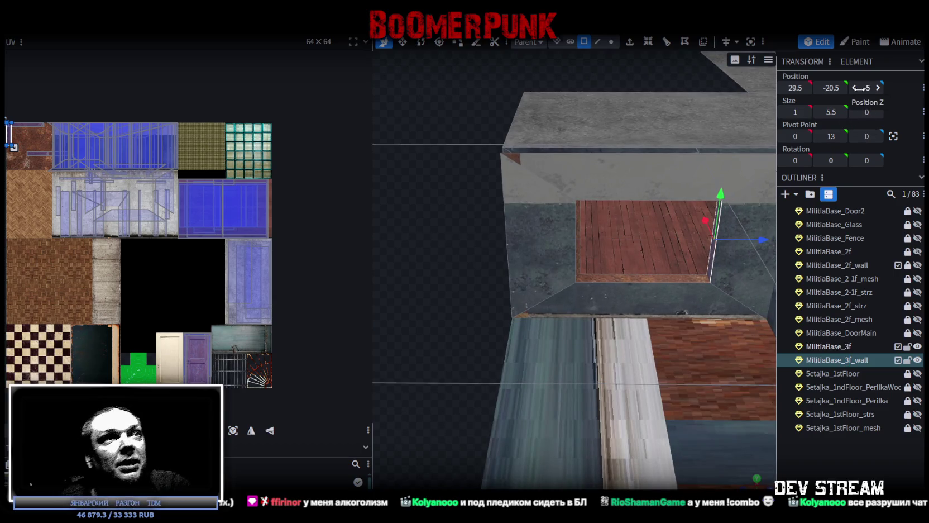
drag(386, 260, 463, 241)
drag(872, 89, 860, 87)
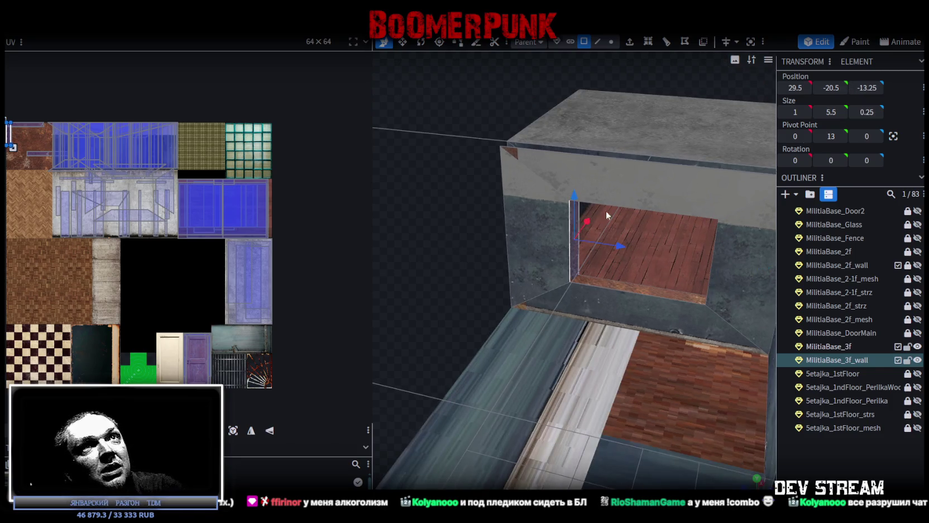
click(866, 86)
text(-13)
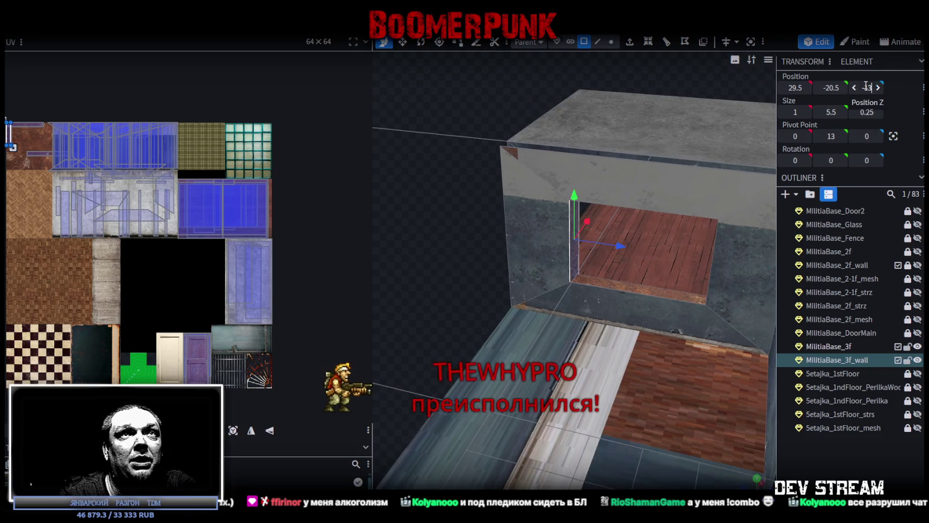
key(Return)
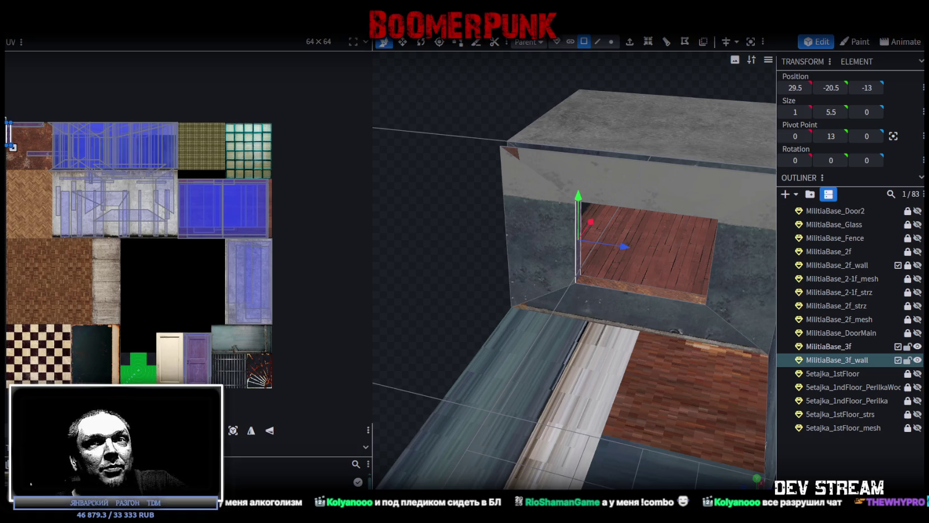
Select the opening's flat face and set its Position Y to -17.
mouse_move(490, 226)
mouse_down()
mouse_move(481, 234)
mouse_move(494, 183)
mouse_move(500, 237)
mouse_move(631, 134)
mouse_move(603, 78)
mouse_up()
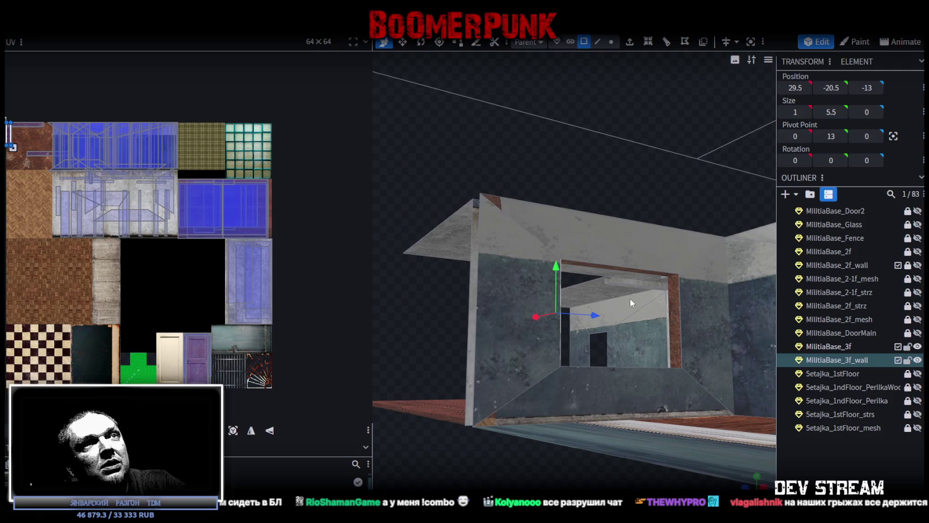
click(615, 268)
mouse_move(615, 268)
mouse_down()
mouse_move(616, 170)
mouse_move(620, 181)
mouse_move(747, 124)
mouse_up()
click(831, 88)
text(-17)
key(Return)
Drag the flat face down along Y until it sits at about -22.75.
mouse_move(604, 280)
mouse_down()
mouse_move(566, 309)
mouse_move(461, 280)
mouse_move(543, 276)
mouse_move(608, 350)
mouse_move(607, 376)
mouse_move(591, 369)
mouse_up()
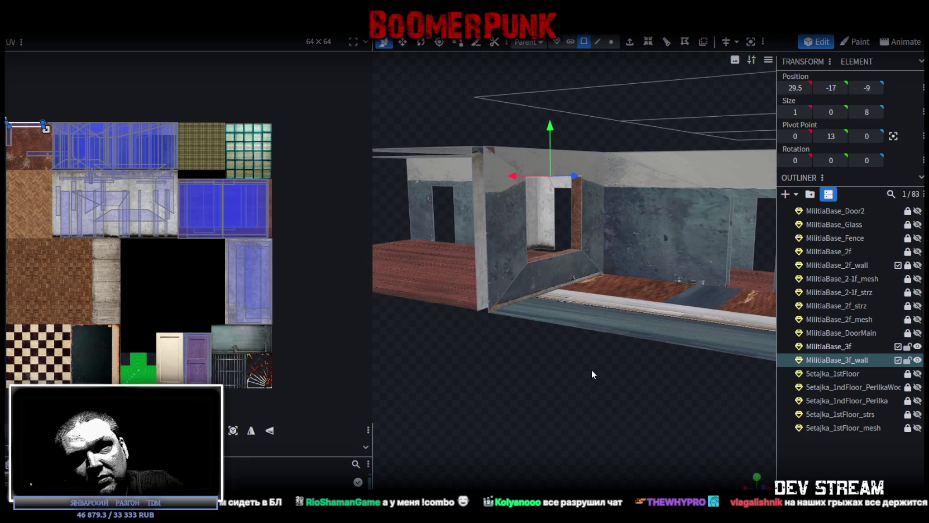
mouse_move(636, 399)
mouse_down()
mouse_move(583, 390)
mouse_move(519, 401)
mouse_move(508, 430)
mouse_move(521, 415)
mouse_move(521, 248)
mouse_up()
mouse_move(531, 182)
mouse_down()
mouse_move(531, 294)
mouse_move(583, 440)
mouse_move(633, 422)
mouse_move(604, 347)
mouse_up()
drag(562, 262, 560, 250)
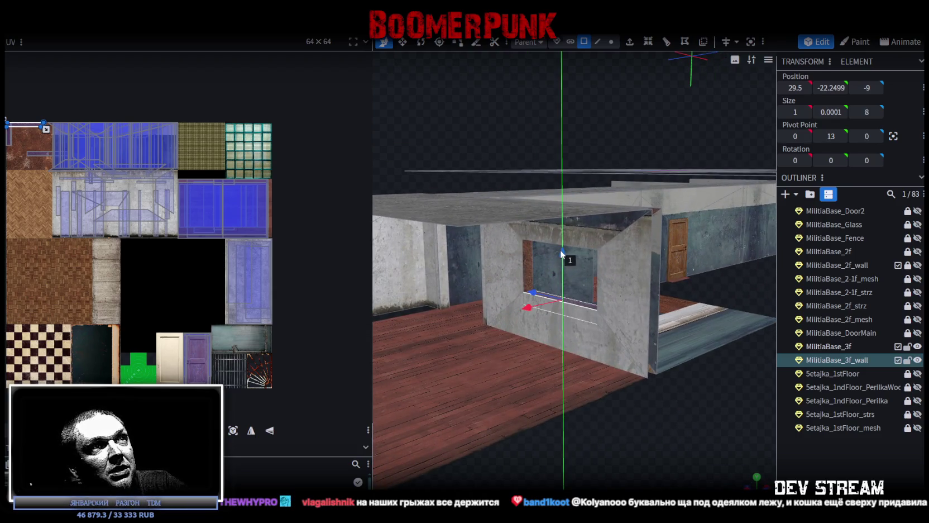
drag(618, 463, 572, 408)
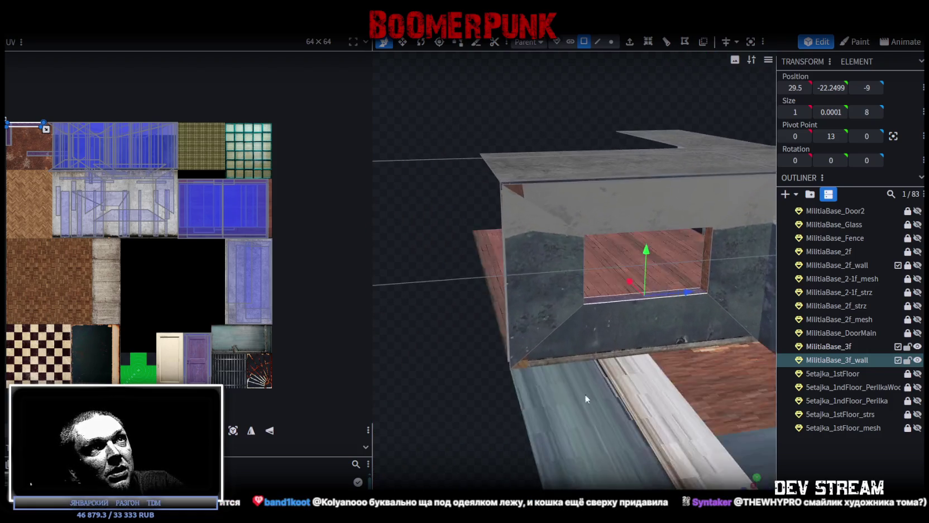
drag(646, 250, 647, 277)
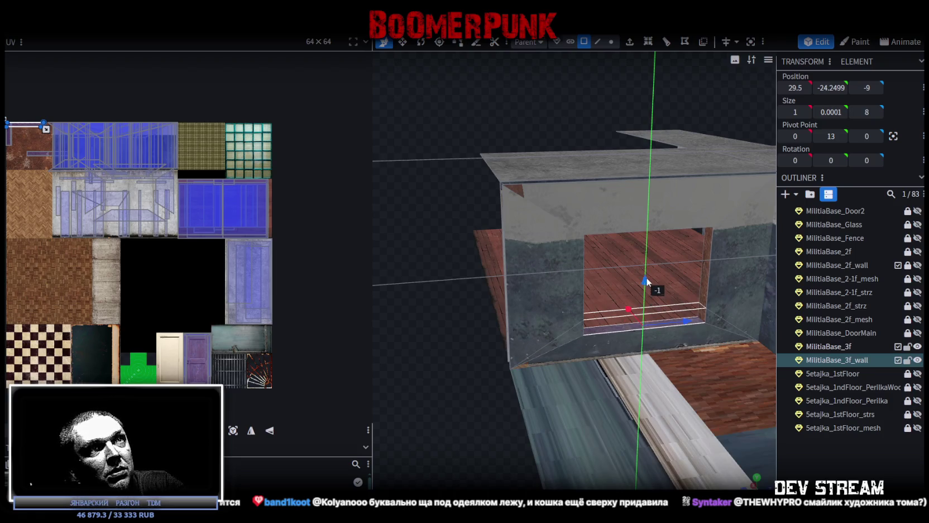
drag(646, 277, 648, 262)
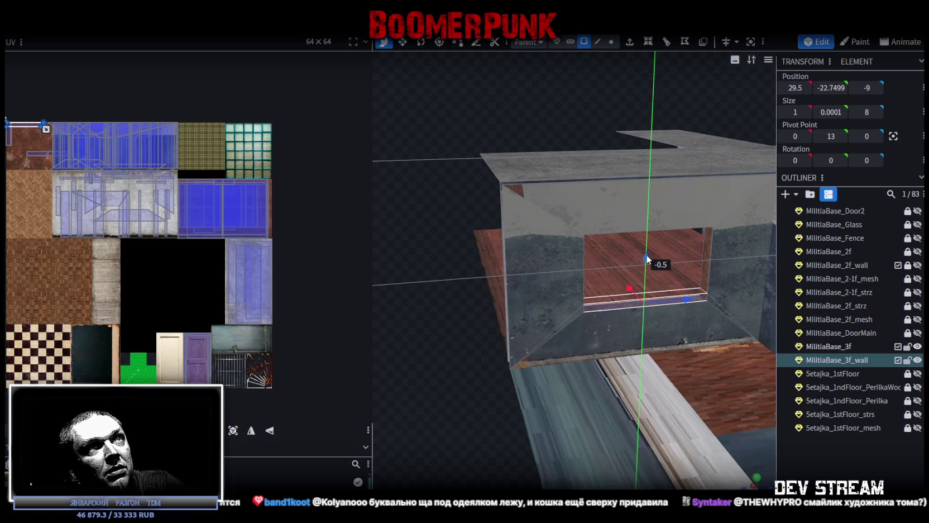
mouse_move(558, 364)
mouse_down()
mouse_move(502, 398)
mouse_move(676, 394)
mouse_move(724, 374)
mouse_move(510, 424)
mouse_move(408, 437)
mouse_move(425, 413)
mouse_up()
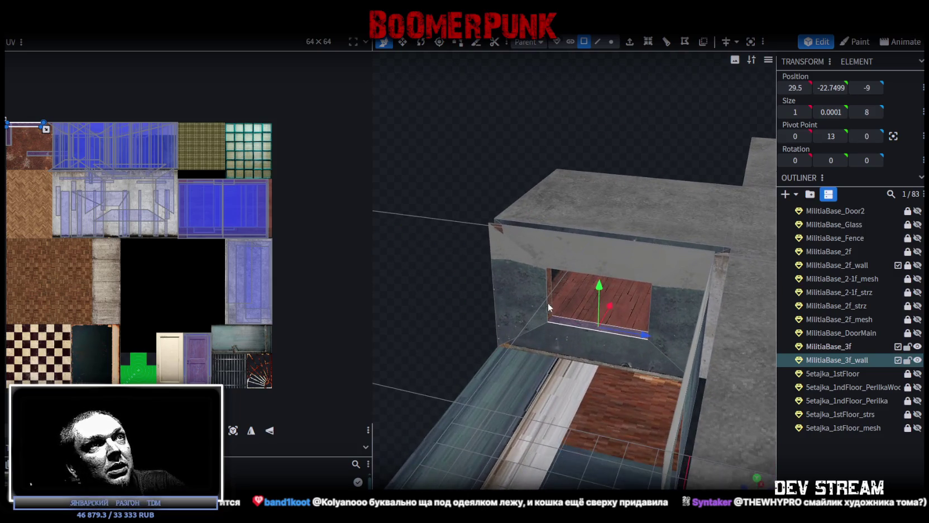
click(549, 292)
mouse_move(449, 340)
mouse_down()
mouse_move(437, 351)
mouse_move(459, 357)
mouse_up()
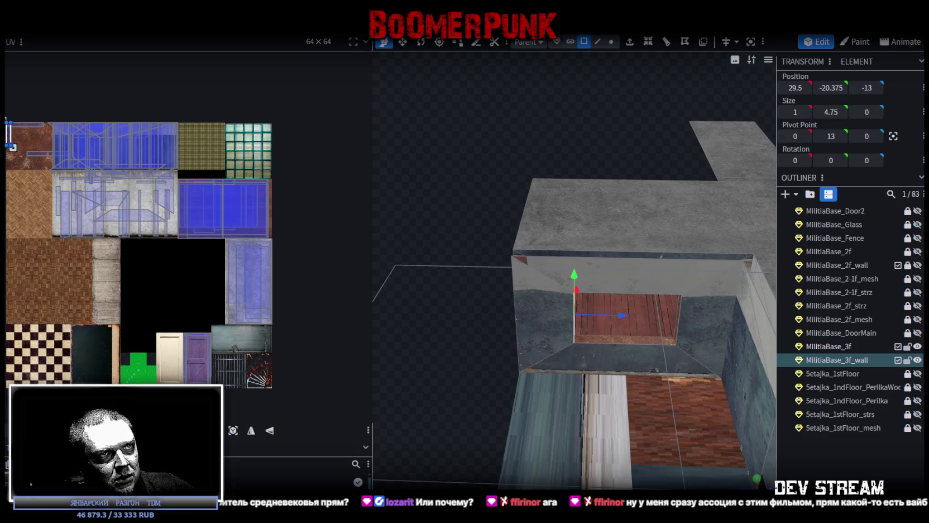
Leave Blockbench for the browser window showing the Kinopoisk film page.
key(alt+Tab)
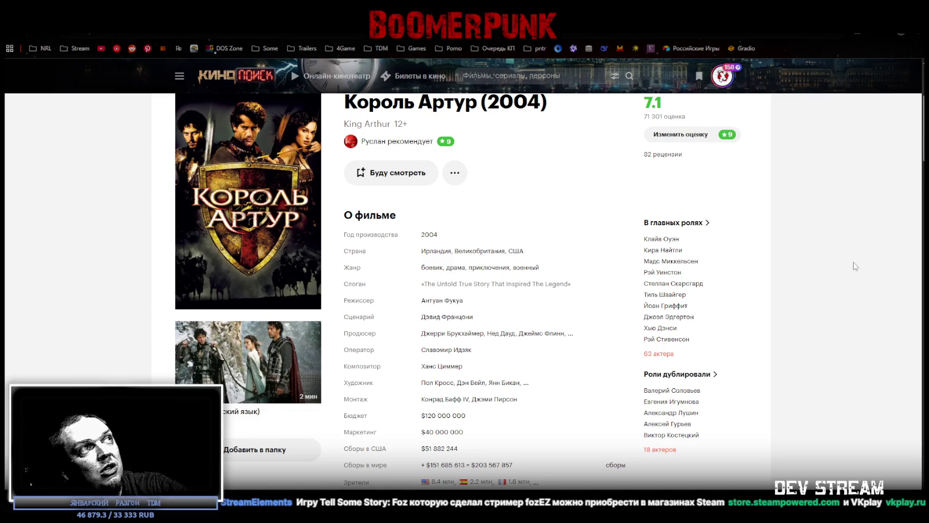
Scroll the Kinopoisk page for «Король Артур» (2004), then return to Blockbench.
scroll(457, 322, up, 1)
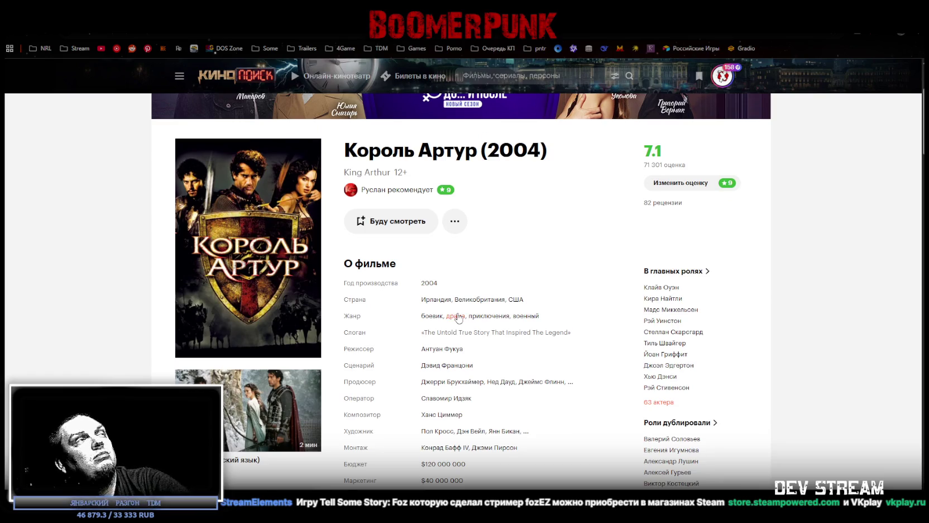
scroll(456, 315, down, 1)
scroll(483, 246, up, 1)
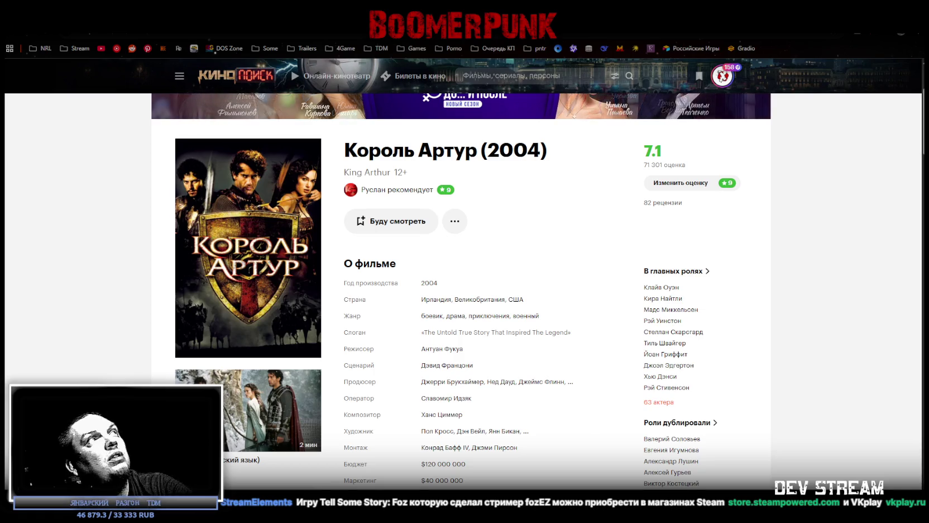
key(alt+Tab)
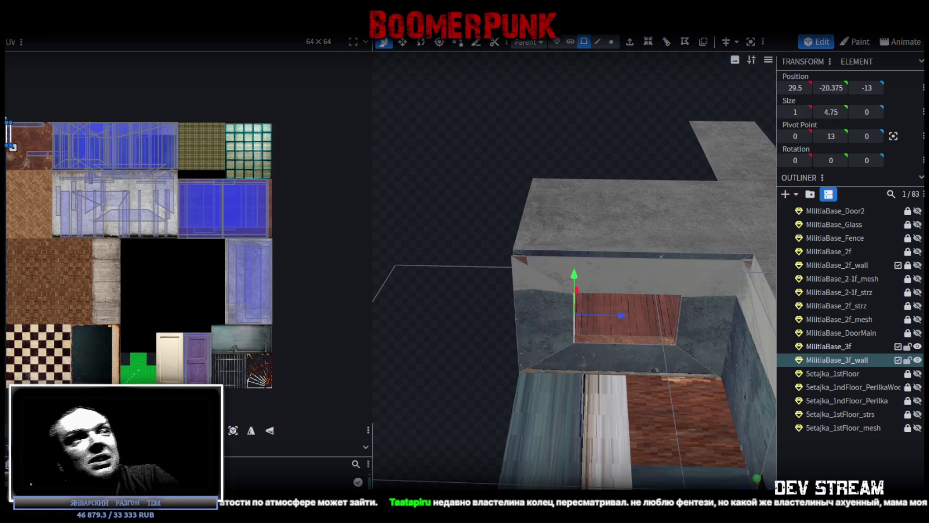
Orbit over the third floor and select the MilitiaBase_3f floor face to reveal its UV box.
mouse_move(552, 372)
mouse_down()
mouse_move(650, 389)
mouse_move(513, 379)
mouse_move(495, 389)
mouse_move(522, 400)
mouse_move(682, 382)
mouse_move(628, 368)
mouse_move(647, 377)
mouse_move(617, 395)
mouse_move(501, 393)
mouse_move(580, 413)
mouse_move(482, 397)
mouse_move(486, 423)
mouse_move(566, 434)
mouse_move(500, 423)
mouse_move(556, 414)
mouse_move(539, 406)
mouse_up()
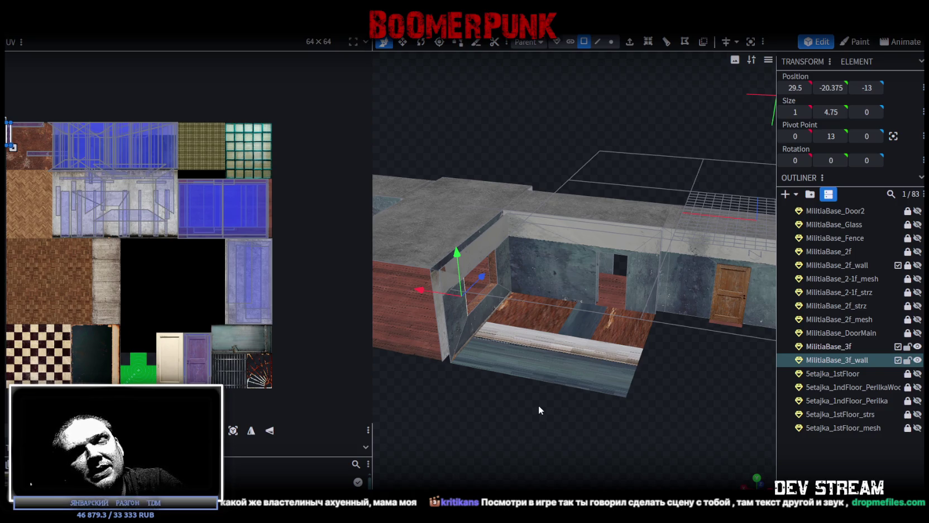
mouse_move(696, 427)
mouse_down()
mouse_move(625, 451)
mouse_move(598, 349)
mouse_up()
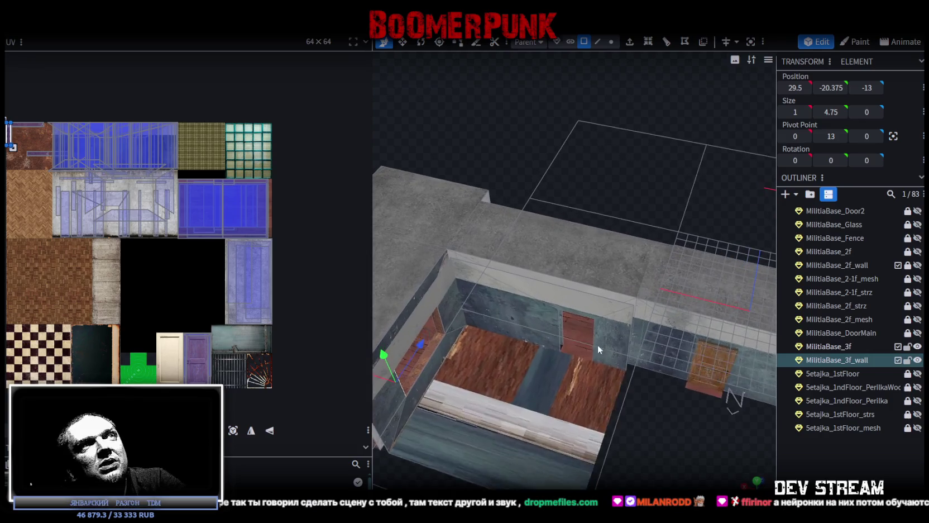
click(546, 256)
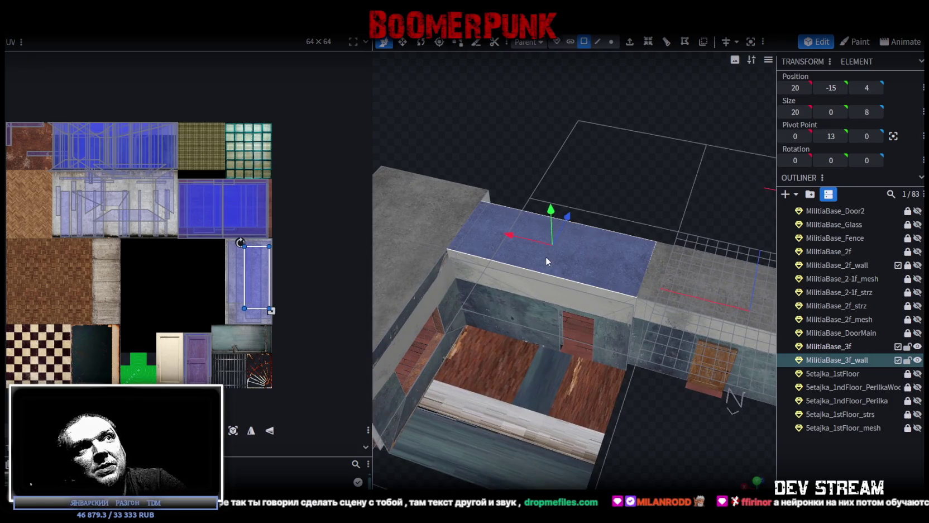
click(668, 187)
mouse_move(672, 184)
mouse_down()
mouse_move(532, 218)
mouse_move(549, 336)
mouse_up()
click(528, 293)
mouse_move(528, 294)
mouse_down()
mouse_move(582, 399)
mouse_move(655, 401)
mouse_move(694, 388)
mouse_up()
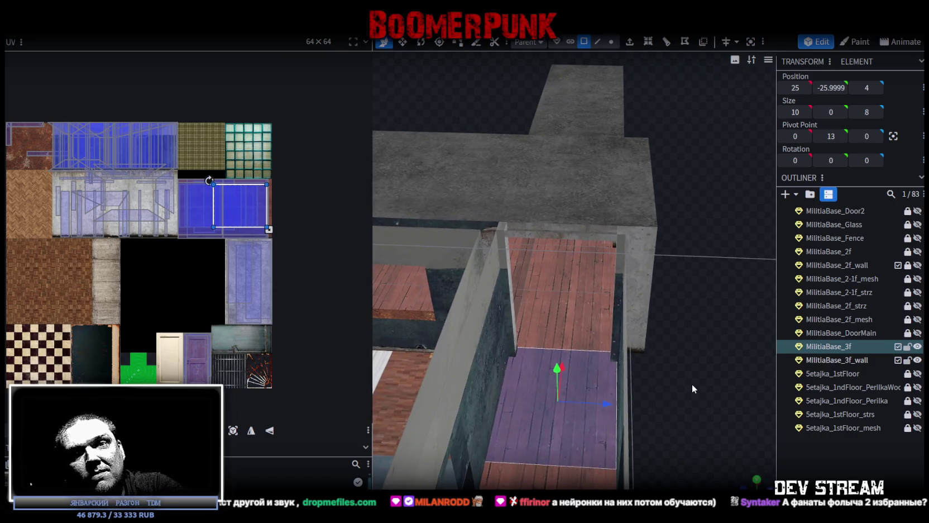
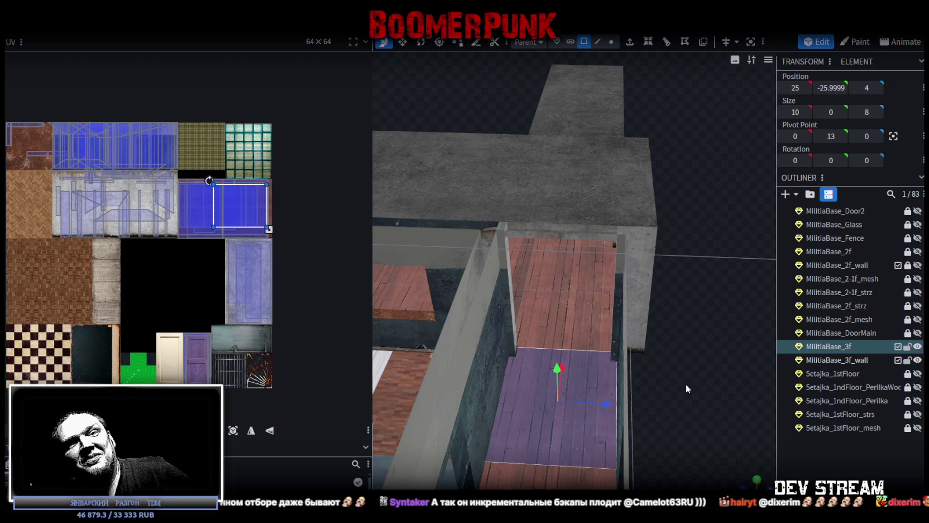
Resize and place the thin wall piece beside the window at 29.5, -20.375, -9, size 1 × 4.75 × 8.
scroll(663, 312, down, 2)
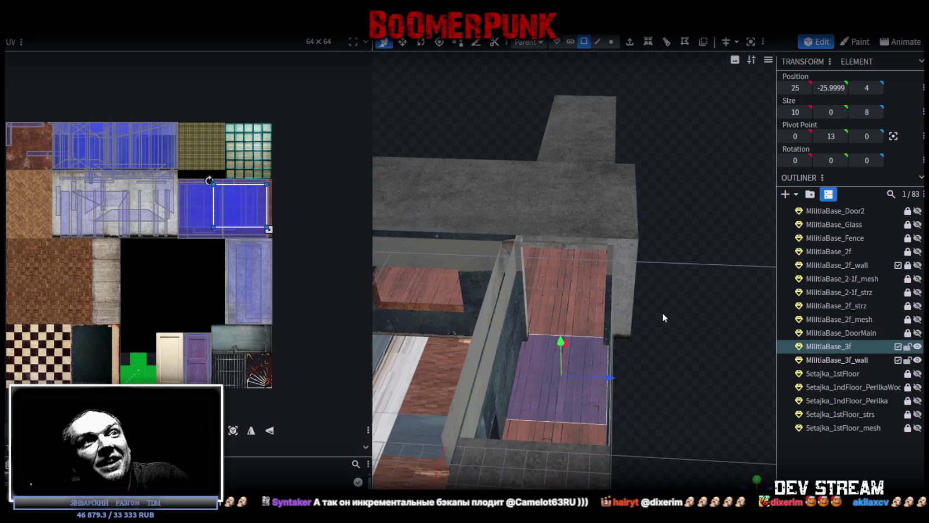
scroll(660, 304, down, 2)
mouse_move(659, 305)
mouse_down()
mouse_move(672, 429)
mouse_move(703, 413)
mouse_up()
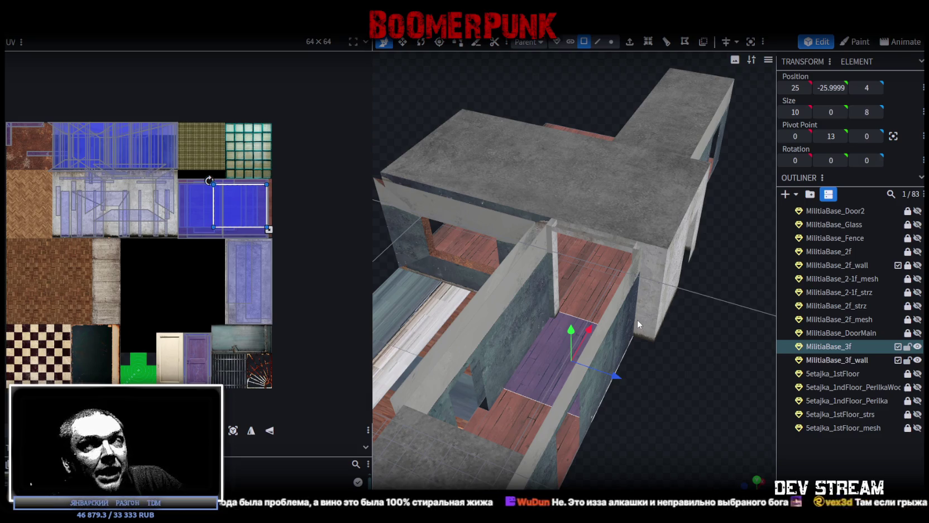
mouse_move(638, 319)
mouse_down()
mouse_move(558, 417)
mouse_move(636, 432)
mouse_move(561, 445)
mouse_move(647, 360)
mouse_move(531, 410)
mouse_move(543, 382)
mouse_move(541, 427)
mouse_move(564, 437)
mouse_up()
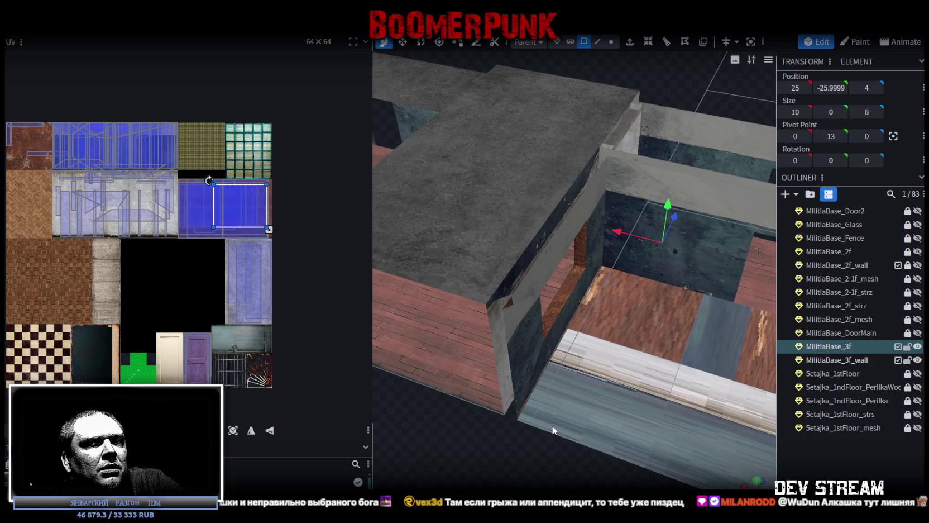
click(577, 277)
drag(579, 271, 581, 241)
mouse_move(549, 459)
mouse_down()
mouse_move(583, 452)
mouse_move(582, 353)
mouse_up()
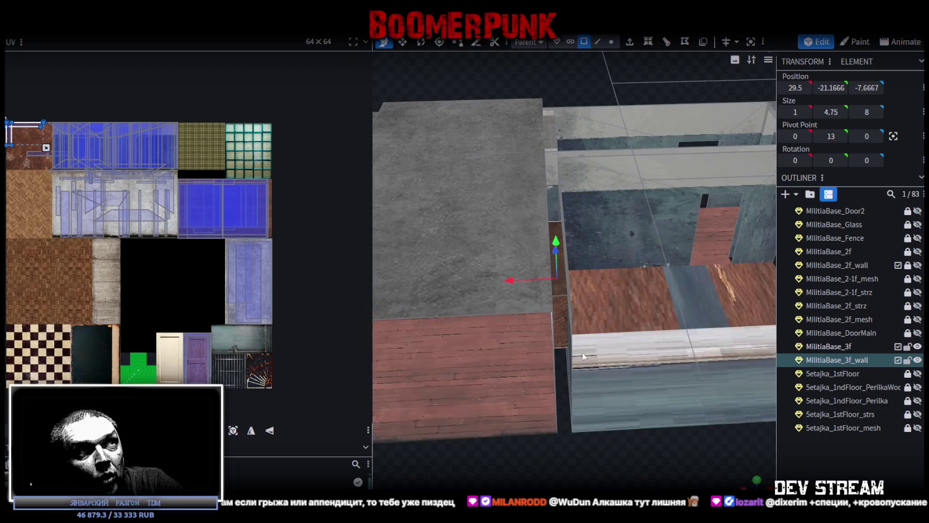
key(ctrl+z)
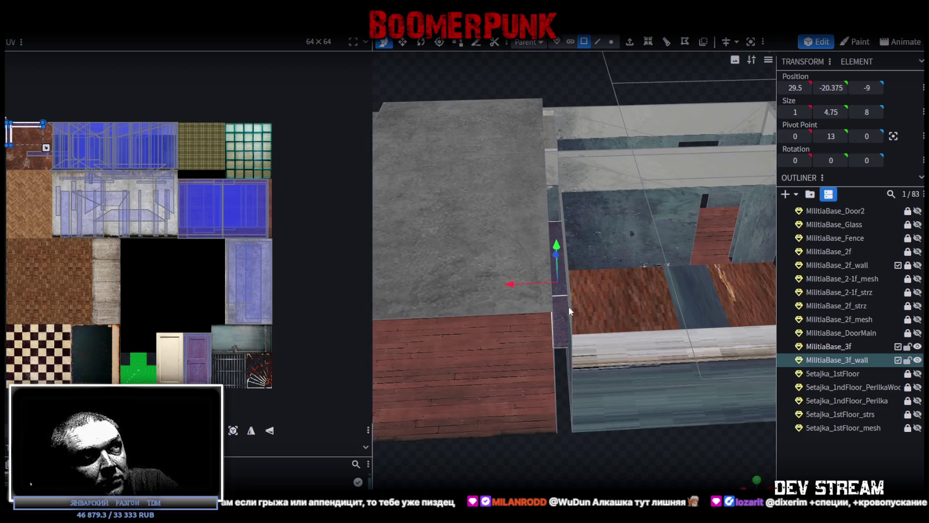
mouse_move(581, 424)
mouse_down()
mouse_move(594, 473)
mouse_move(606, 468)
mouse_up()
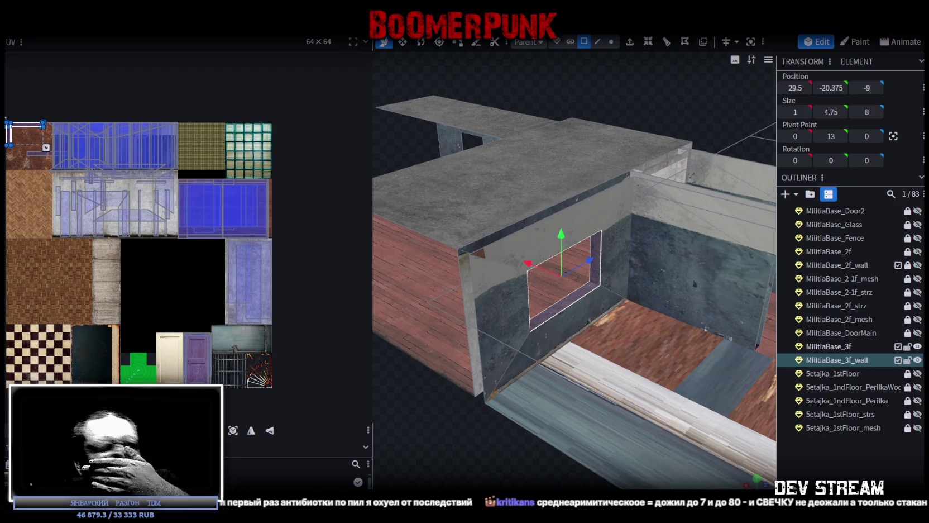
mouse_move(703, 361)
mouse_down()
mouse_move(596, 421)
mouse_move(521, 373)
mouse_move(603, 416)
mouse_move(660, 389)
mouse_move(651, 398)
mouse_move(588, 391)
mouse_up()
scroll(584, 389, up, 3)
scroll(593, 380, up, 3)
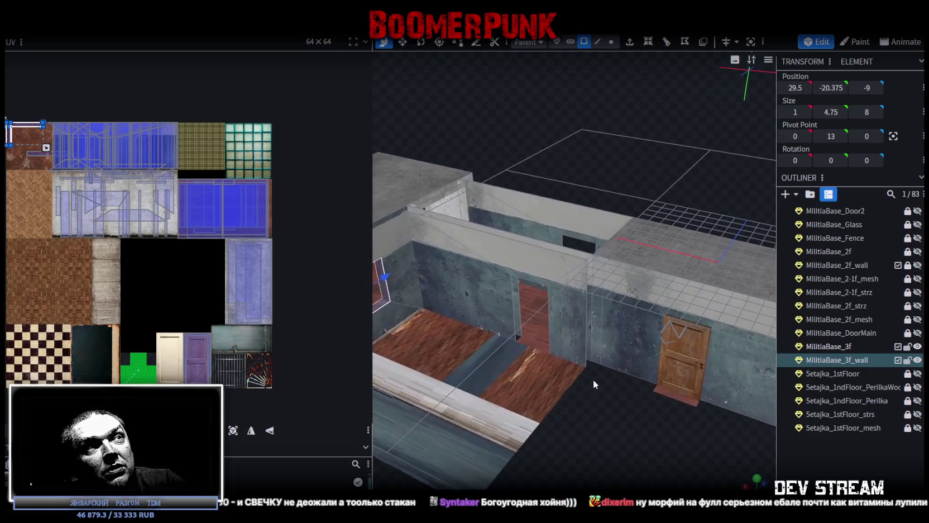
click(517, 301)
mouse_move(611, 464)
mouse_down()
mouse_move(625, 456)
mouse_move(636, 383)
mouse_move(538, 425)
mouse_move(498, 426)
mouse_move(508, 413)
mouse_move(573, 402)
mouse_up()
scroll(631, 454, down, 2)
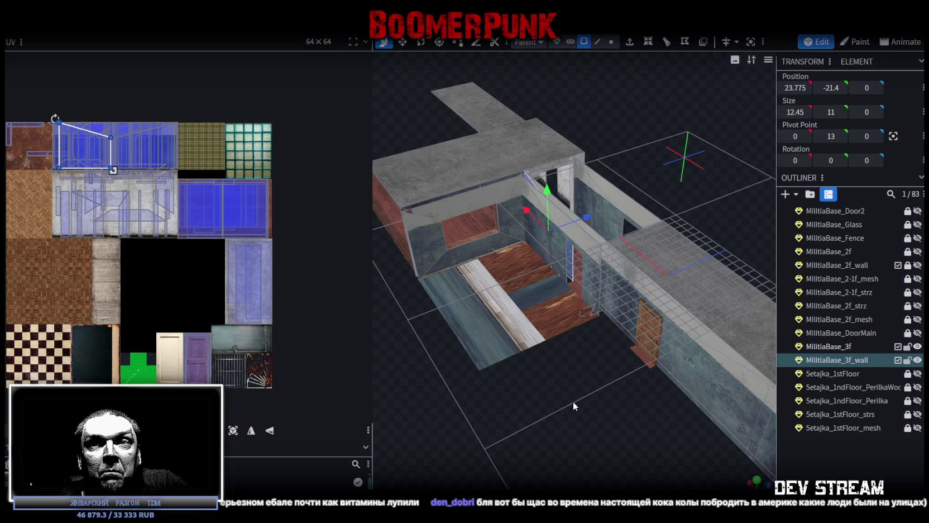
drag(573, 402, 582, 401)
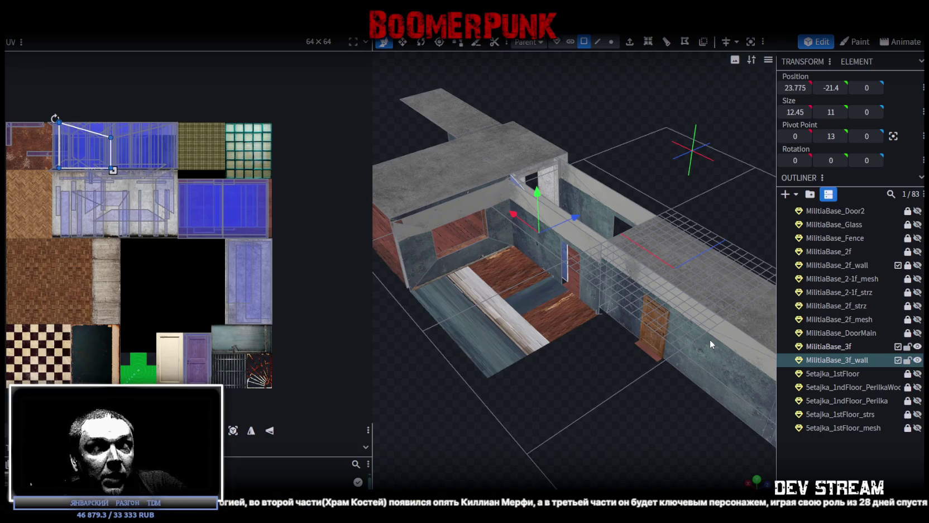
mouse_move(573, 327)
mouse_down()
mouse_move(570, 390)
mouse_move(557, 388)
mouse_up()
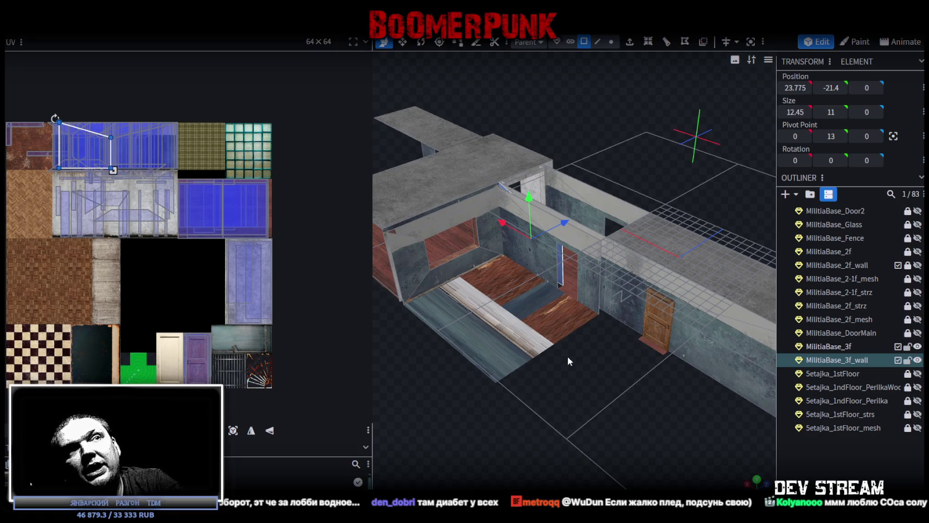
mouse_move(569, 362)
mouse_down()
mouse_move(502, 403)
mouse_move(629, 394)
mouse_move(454, 430)
mouse_move(622, 358)
mouse_move(650, 419)
mouse_move(693, 445)
mouse_move(651, 385)
mouse_up()
Select the three pillar pieces, then copy and paste them.
click(556, 205)
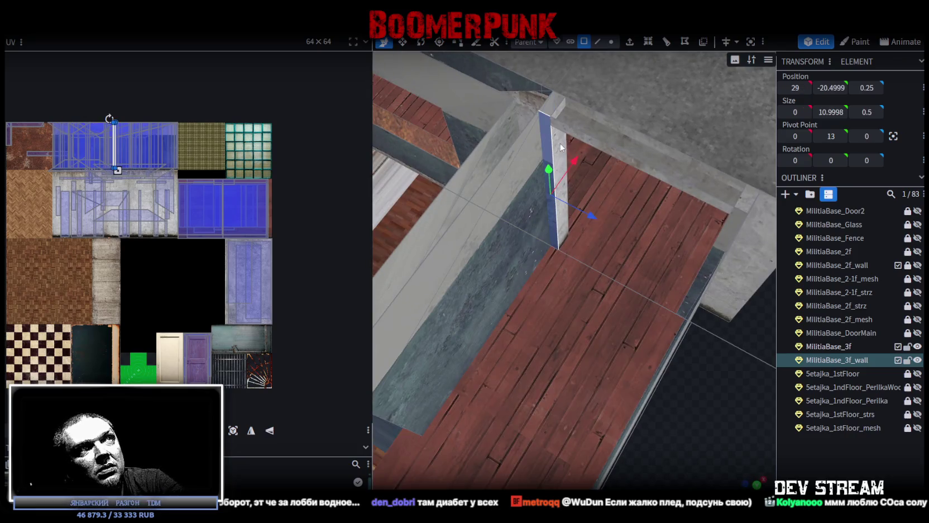
shift+click(736, 222)
mouse_move(737, 222)
mouse_down()
mouse_move(596, 386)
mouse_move(622, 289)
mouse_up()
shift+click(643, 195)
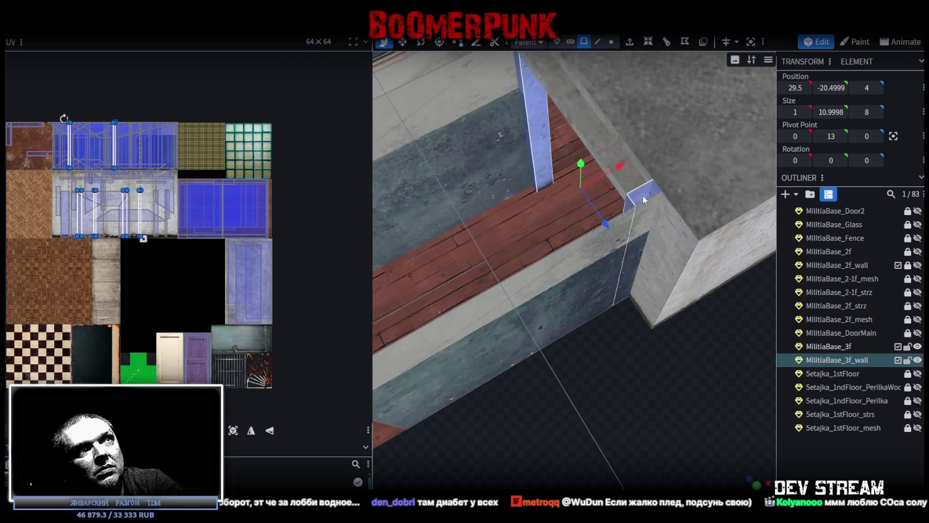
right_click(643, 194)
click(711, 337)
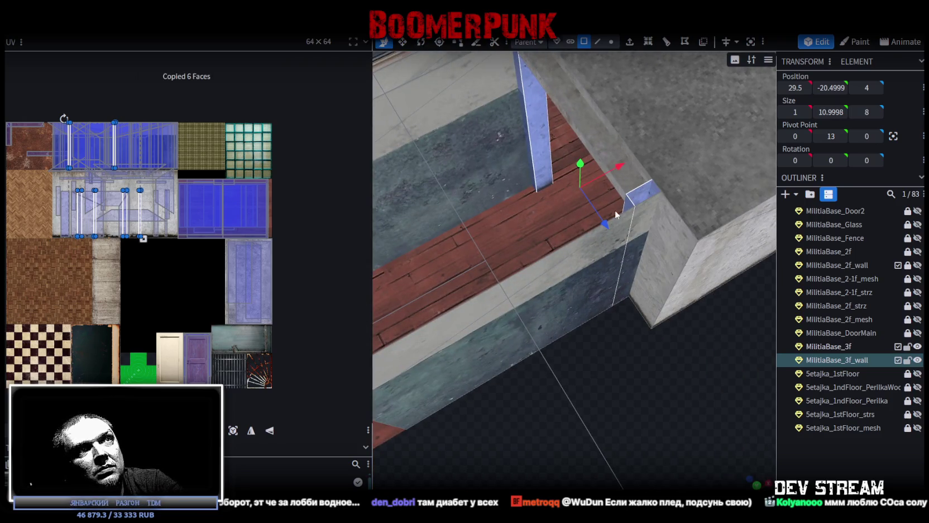
right_click(639, 195)
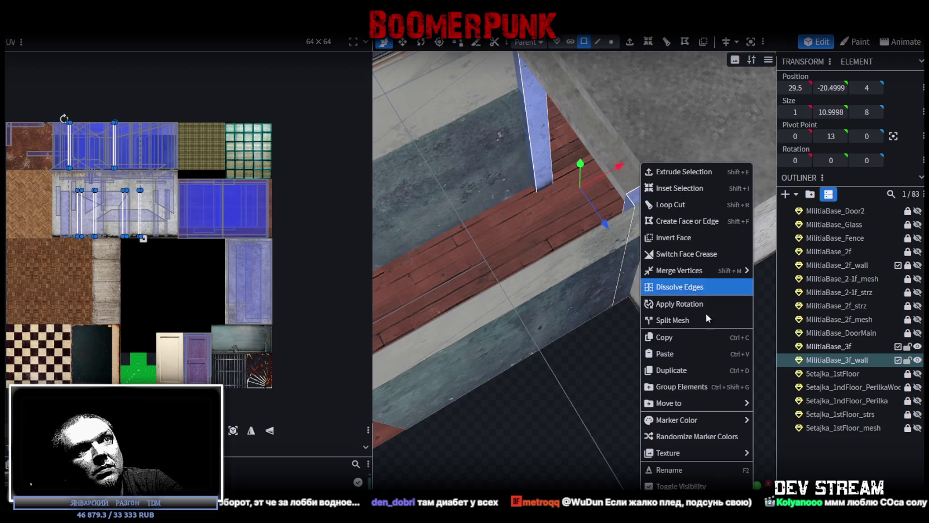
click(676, 352)
Slide the pasted pillar copies along the floor edge to X position 20.5.
mouse_move(715, 364)
mouse_down()
mouse_move(589, 387)
mouse_move(718, 179)
mouse_move(553, 237)
mouse_up()
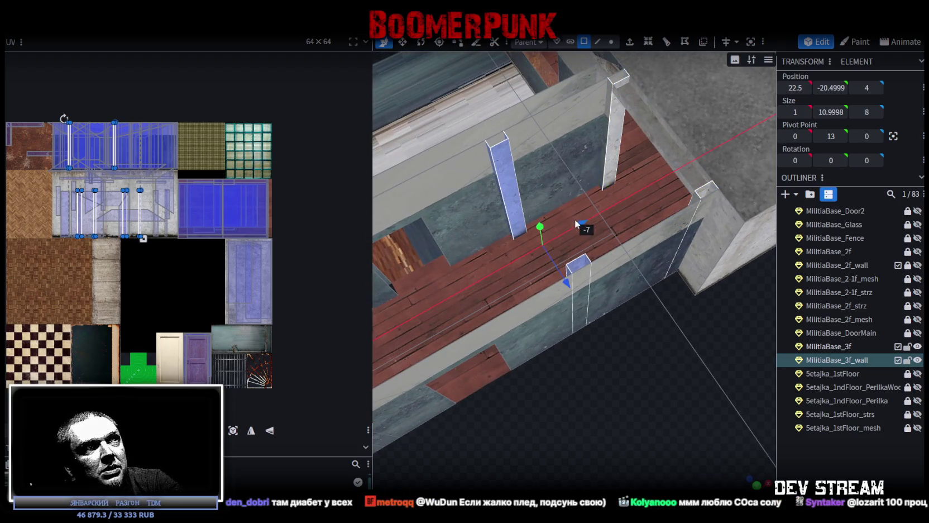
mouse_move(564, 246)
mouse_down()
mouse_move(821, 347)
mouse_move(599, 346)
mouse_move(631, 212)
mouse_move(428, 208)
mouse_move(523, 349)
mouse_move(553, 353)
mouse_move(532, 364)
mouse_move(775, 331)
mouse_move(642, 272)
mouse_move(446, 427)
mouse_move(497, 442)
mouse_move(449, 429)
mouse_up()
scroll(449, 429, up, 5)
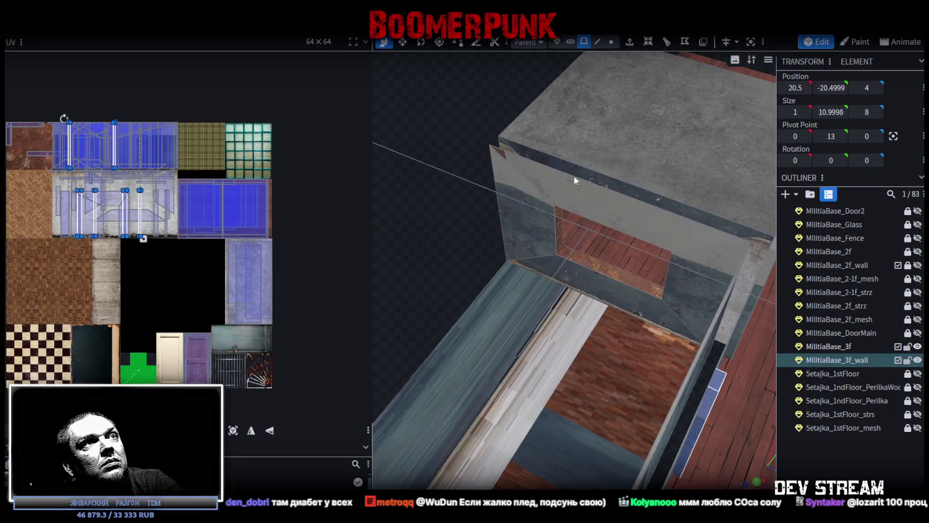
mouse_move(561, 223)
mouse_down()
mouse_move(542, 232)
mouse_move(405, 177)
mouse_move(469, 164)
mouse_up()
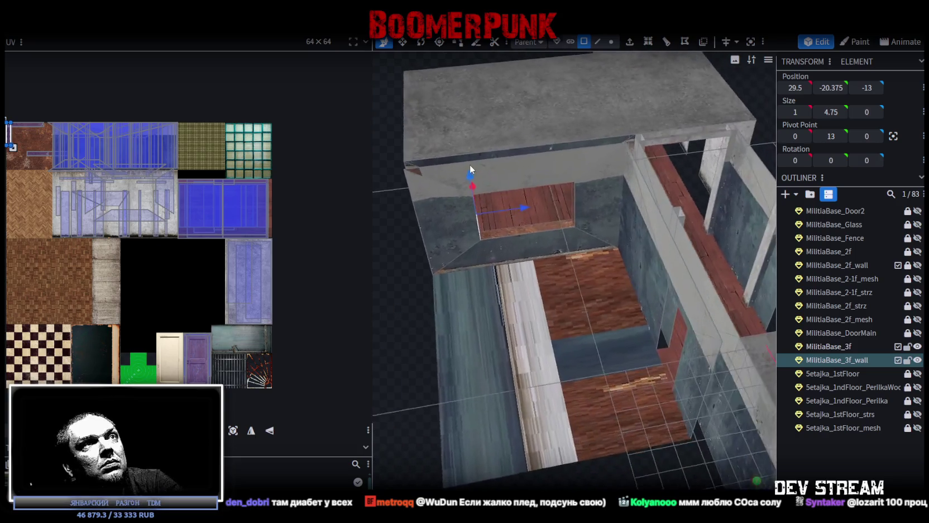
Move the wood-textured wall face from Z -13 to -9 and view it from a higher angle.
drag(545, 208, 567, 207)
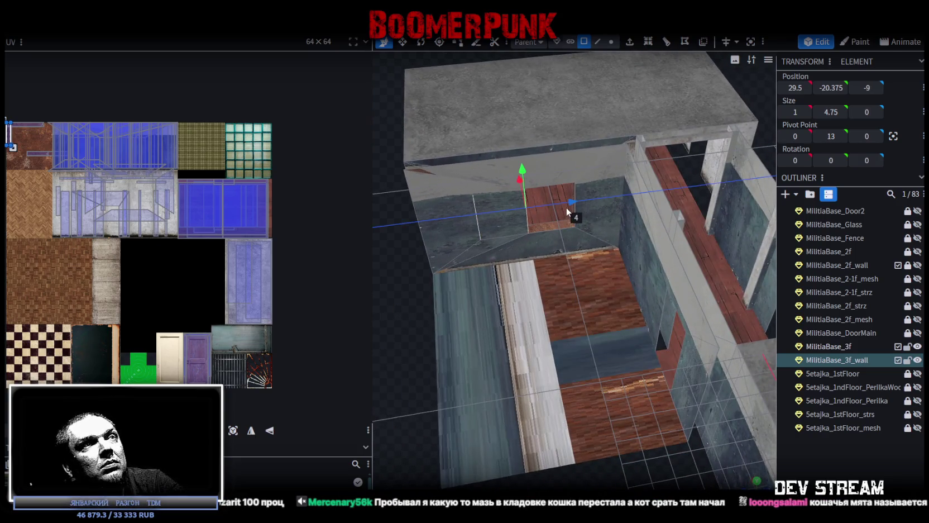
mouse_move(564, 208)
mouse_down()
mouse_move(466, 265)
mouse_move(702, 248)
mouse_move(691, 260)
mouse_up()
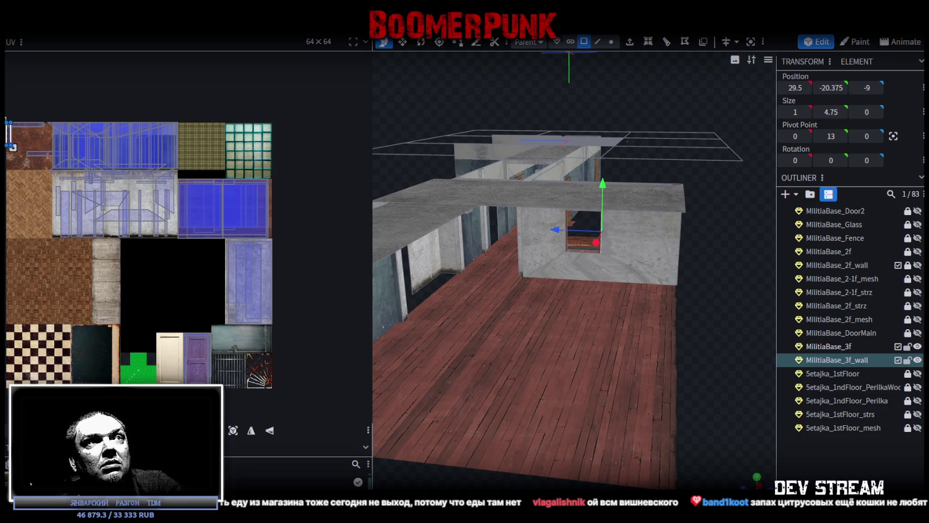
mouse_move(687, 281)
mouse_down()
mouse_move(630, 313)
mouse_move(494, 313)
mouse_move(486, 327)
mouse_move(580, 310)
mouse_move(587, 290)
mouse_move(498, 316)
mouse_move(533, 305)
mouse_move(652, 300)
mouse_move(709, 283)
mouse_move(697, 283)
mouse_up()
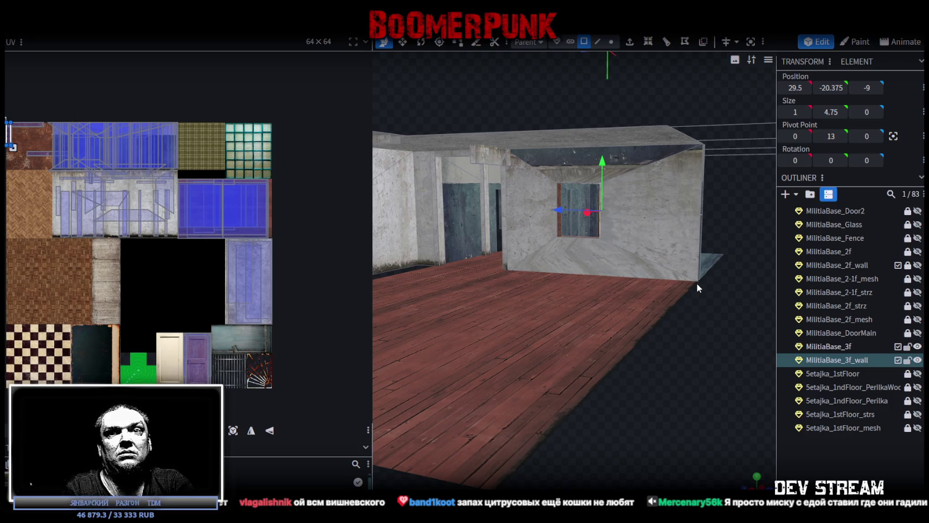
drag(698, 283, 695, 283)
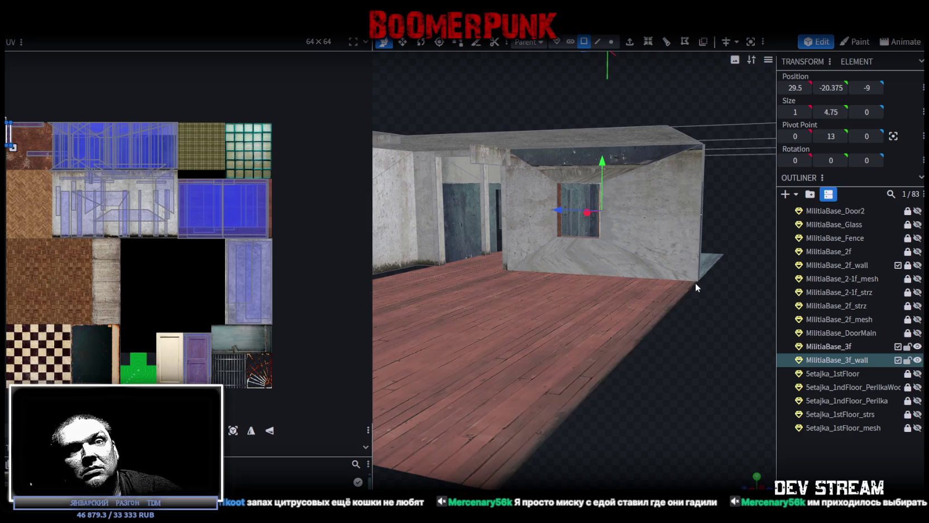
scroll(695, 297, down, 5)
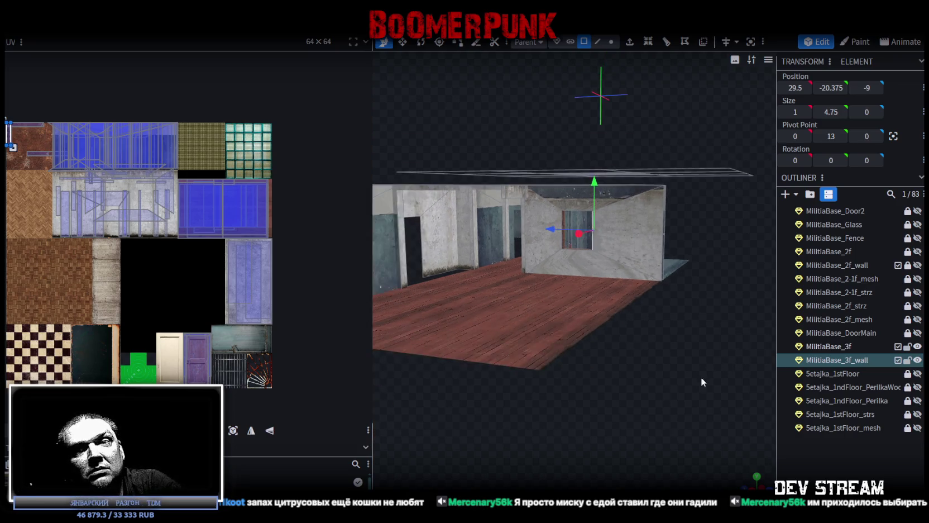
mouse_move(696, 316)
mouse_down()
mouse_move(652, 359)
mouse_move(576, 365)
mouse_move(589, 388)
mouse_move(610, 375)
mouse_move(512, 369)
mouse_move(589, 374)
mouse_move(565, 342)
mouse_move(593, 308)
mouse_move(591, 359)
mouse_move(541, 382)
mouse_move(686, 259)
mouse_up()
scroll(643, 358, up, 4)
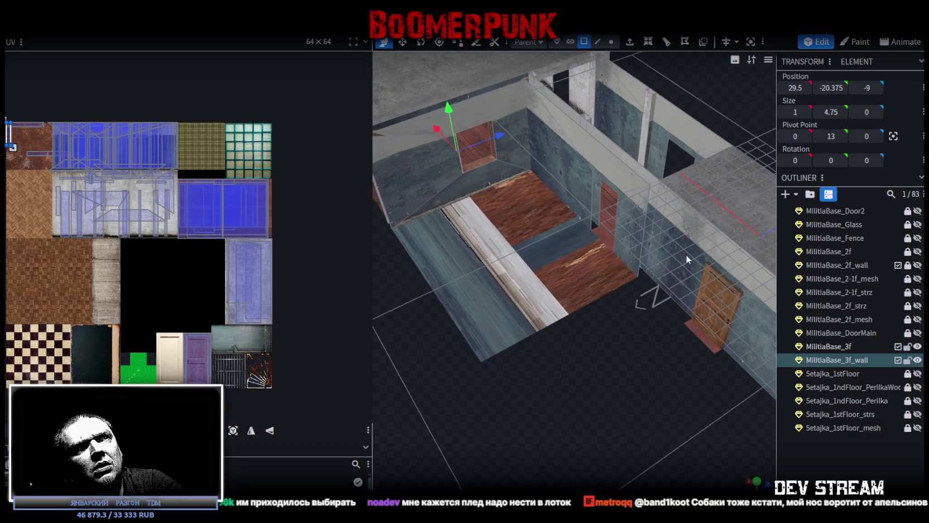
Select the thin face spanning the top of the third-floor wall opening.
click(644, 237)
click(598, 41)
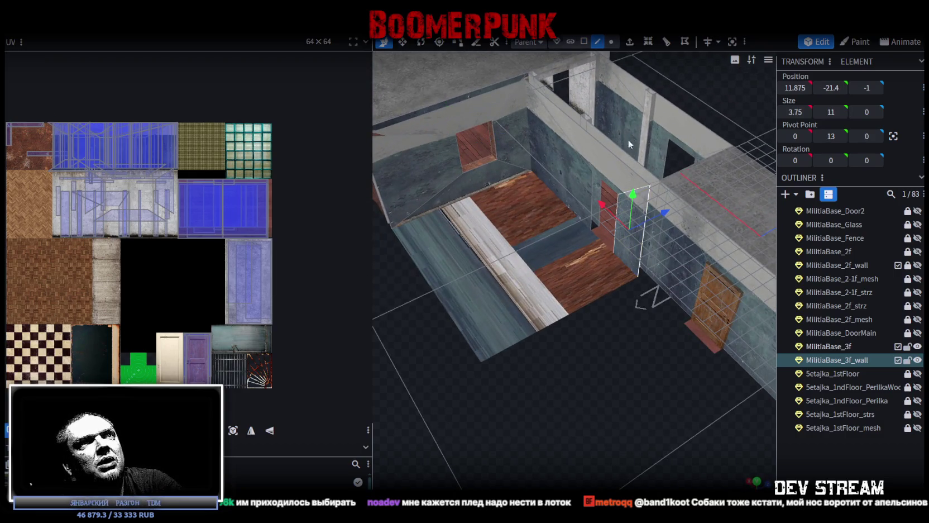
click(645, 244)
mouse_move(645, 245)
mouse_down()
mouse_move(697, 292)
mouse_move(525, 308)
mouse_move(663, 308)
mouse_move(666, 283)
mouse_move(585, 148)
mouse_up()
scroll(584, 147, up, 3)
mouse_move(680, 219)
mouse_down()
mouse_move(713, 225)
mouse_move(600, 139)
mouse_up()
click(577, 146)
click(584, 41)
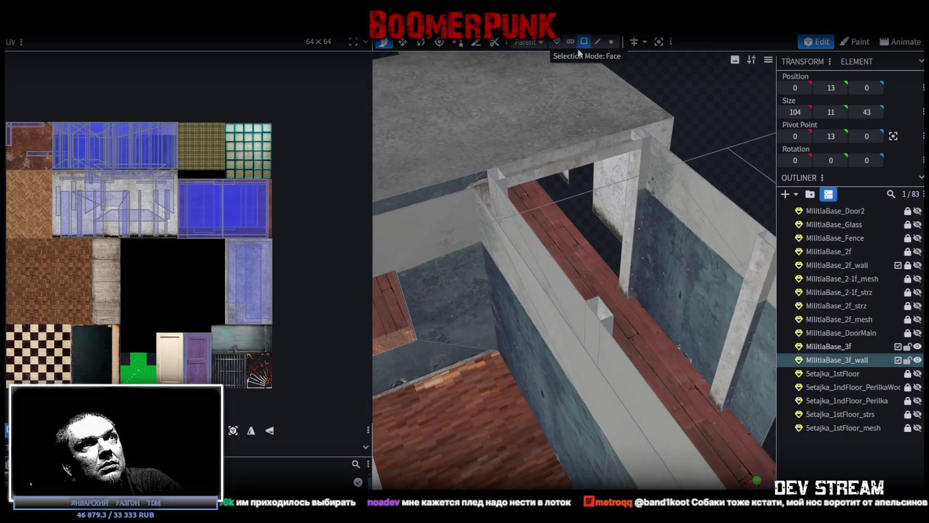
click(584, 147)
Extrude the face into a 1-unit-thick lintel beam, then copy and paste it.
key(e)
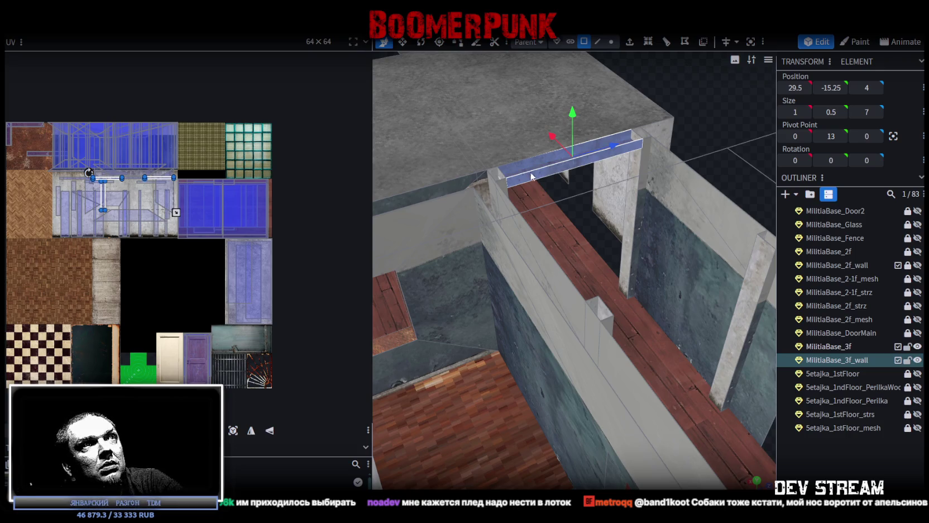
right_click(535, 163)
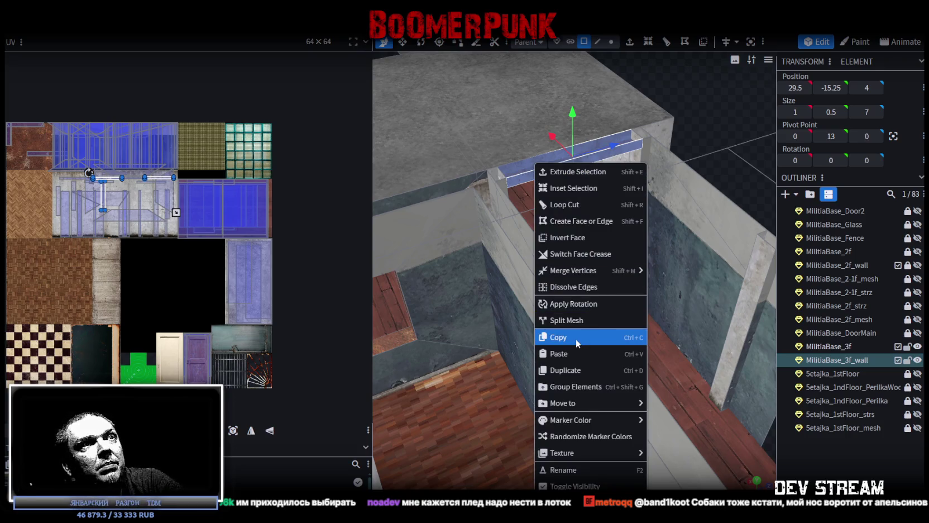
click(576, 338)
right_click(540, 175)
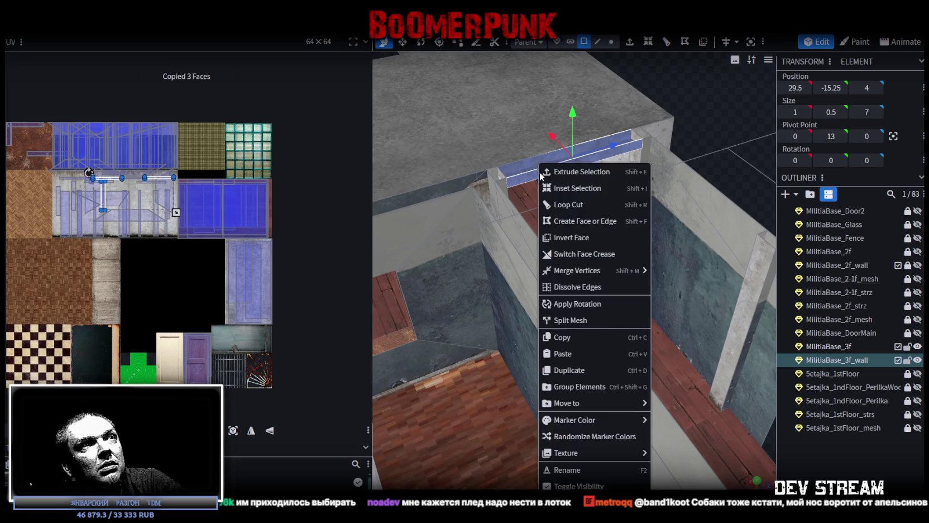
click(577, 354)
Move the beam copy over the neighbouring opening at X 20.5 and merge its vertices.
drag(569, 164, 637, 251)
click(485, 124)
mouse_move(485, 127)
mouse_down()
mouse_move(682, 235)
mouse_move(726, 126)
mouse_move(638, 288)
mouse_move(507, 265)
mouse_move(588, 311)
mouse_move(663, 376)
mouse_move(679, 376)
mouse_move(612, 311)
mouse_move(499, 316)
mouse_move(479, 306)
mouse_move(706, 352)
mouse_move(556, 272)
mouse_move(591, 262)
mouse_move(622, 288)
mouse_move(743, 343)
mouse_move(741, 354)
mouse_move(693, 360)
mouse_up()
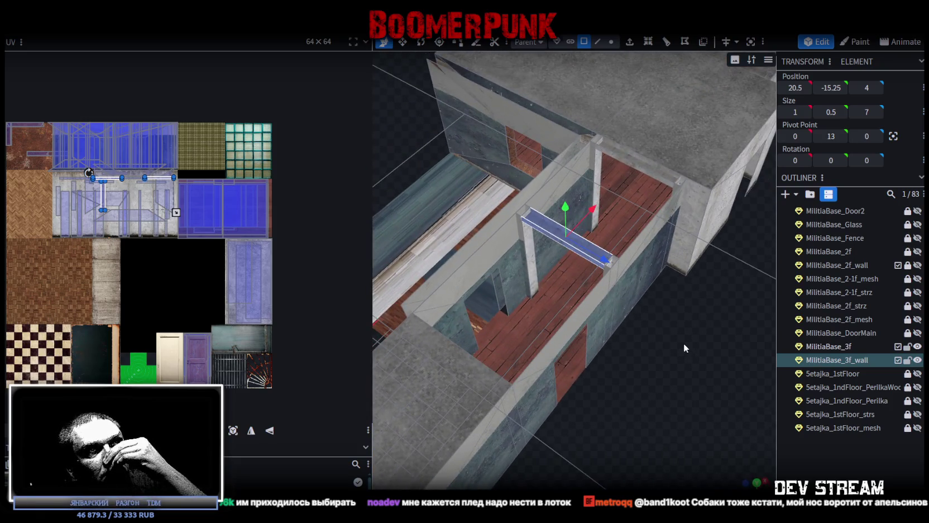
mouse_move(692, 341)
mouse_down()
mouse_move(677, 353)
mouse_move(760, 350)
mouse_move(783, 327)
mouse_up()
mouse_move(498, 302)
mouse_down()
mouse_move(540, 388)
mouse_move(563, 372)
mouse_move(552, 374)
mouse_move(548, 381)
mouse_move(604, 380)
mouse_move(602, 372)
mouse_up()
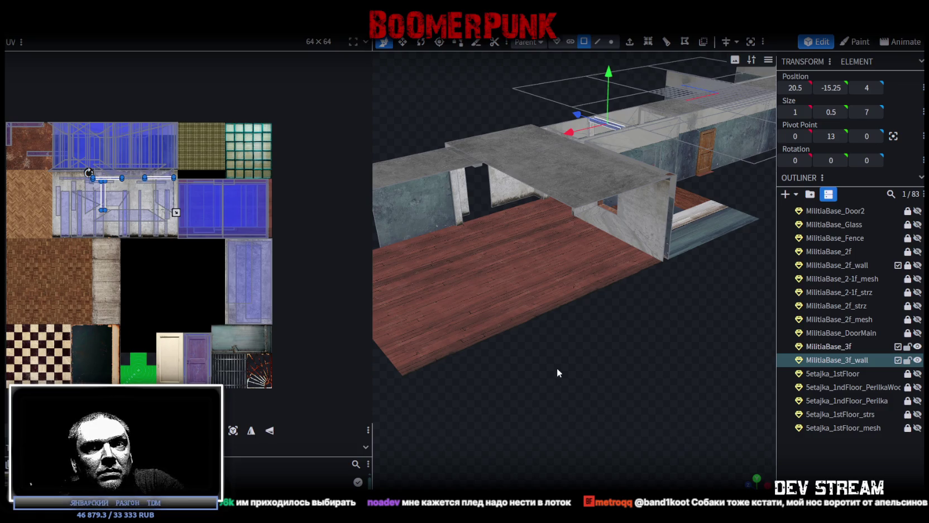
mouse_move(649, 290)
mouse_down()
mouse_move(621, 331)
mouse_move(628, 338)
mouse_up()
scroll(624, 335, up, 1)
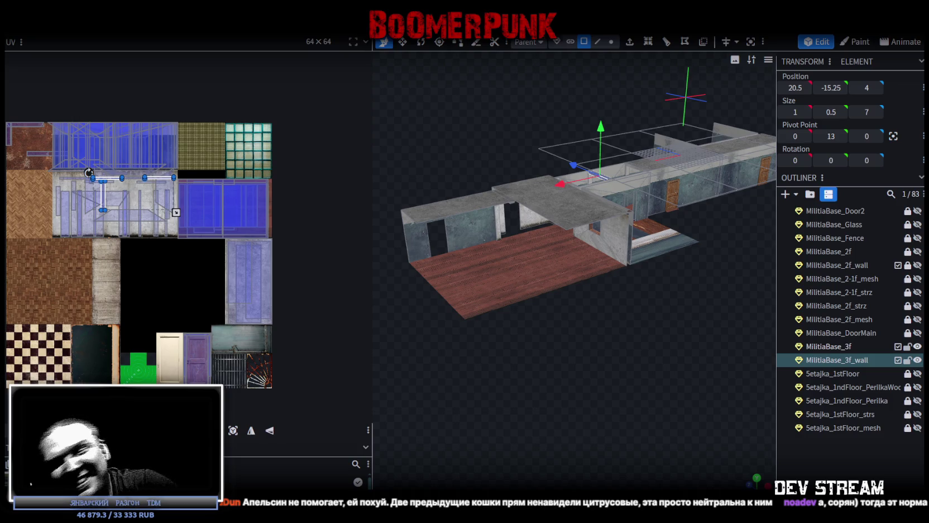
mouse_move(708, 350)
mouse_down()
mouse_move(596, 351)
mouse_move(609, 363)
mouse_move(590, 371)
mouse_move(620, 366)
mouse_move(594, 394)
mouse_move(548, 386)
mouse_up()
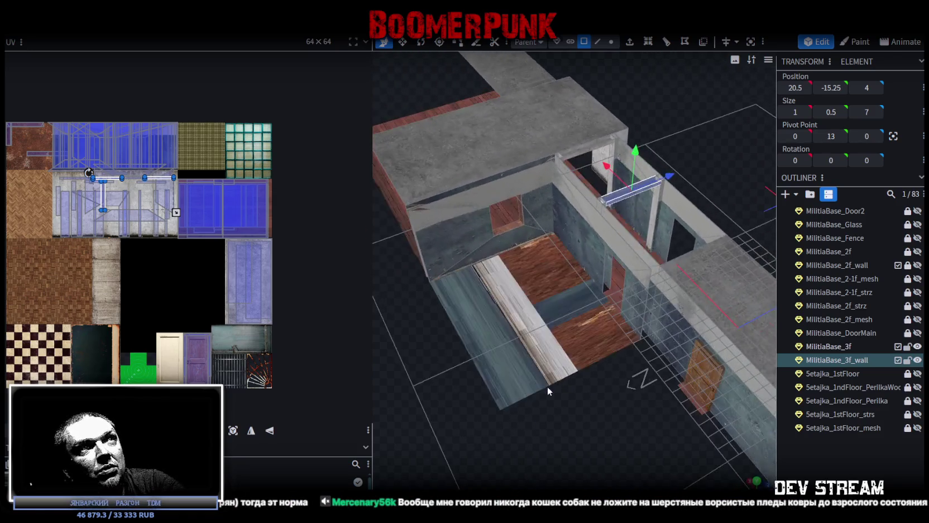